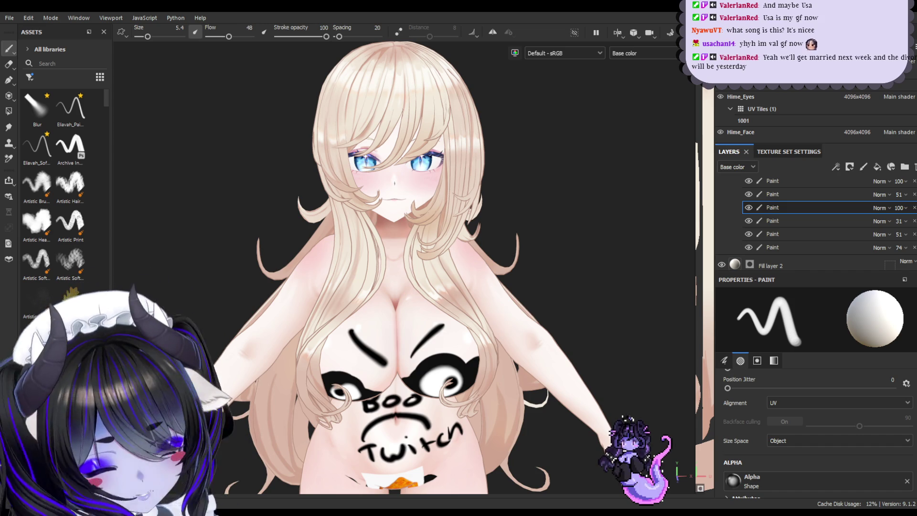
- Orbit the camera behind the character and zoom in on her long blonde hair
mouse_move(560, 191)
alt+mouse_down()
mouse_move(585, 232)
mouse_move(482, 234)
mouse_move(448, 203)
mouse_move(431, 225)
alt+mouse_up()
mouse_move(431, 225)
alt+right_down()
mouse_move(466, 178)
mouse_move(457, 201)
mouse_move(485, 196)
mouse_move(483, 205)
alt+right_up()
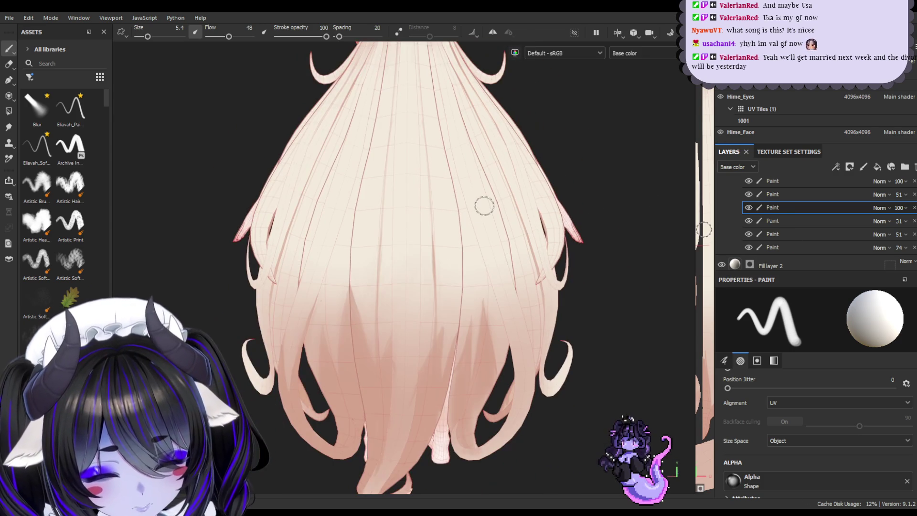
- Tilt the view beneath the hair tips and hide the third 100% Paint layer
mouse_move(537, 152)
alt+mouse_down()
mouse_move(500, 168)
mouse_move(522, 67)
alt+mouse_up()
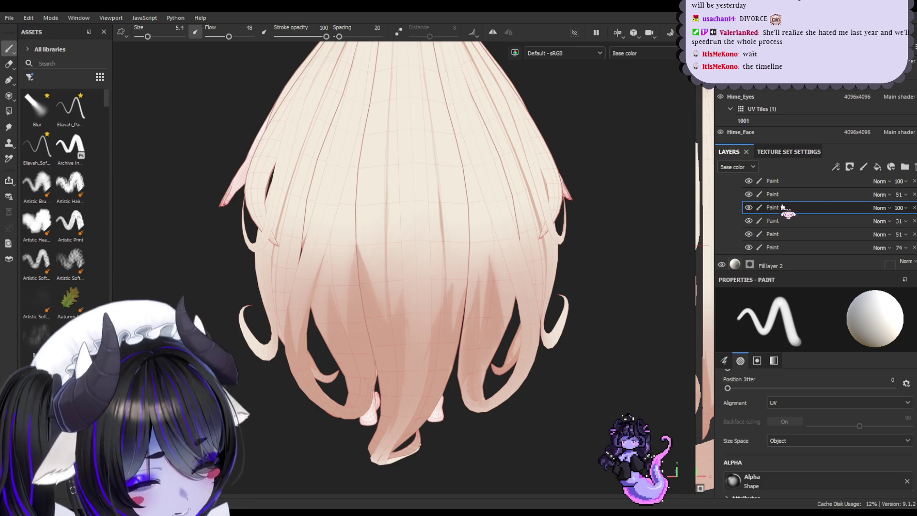
click(749, 208)
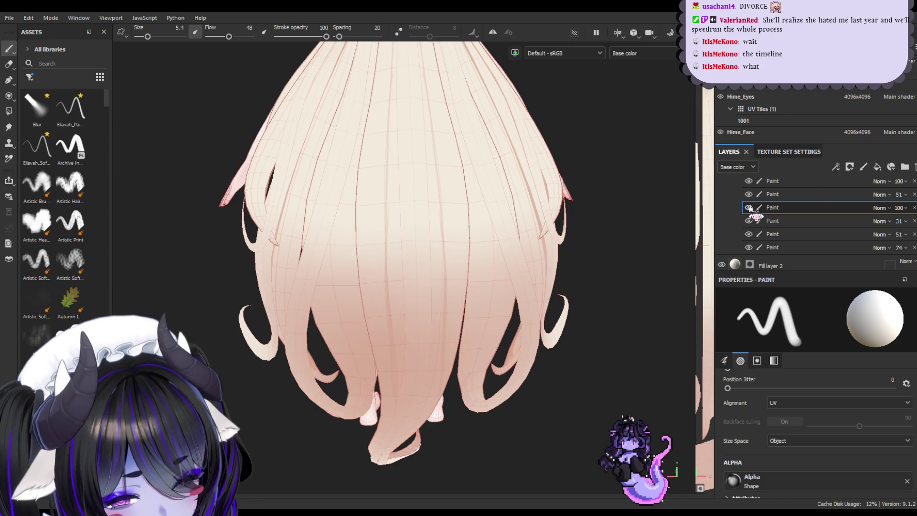
- Toggle the third Paint layer off and on, leaving its pinkish tip shading visible
click(749, 208)
click(803, 222)
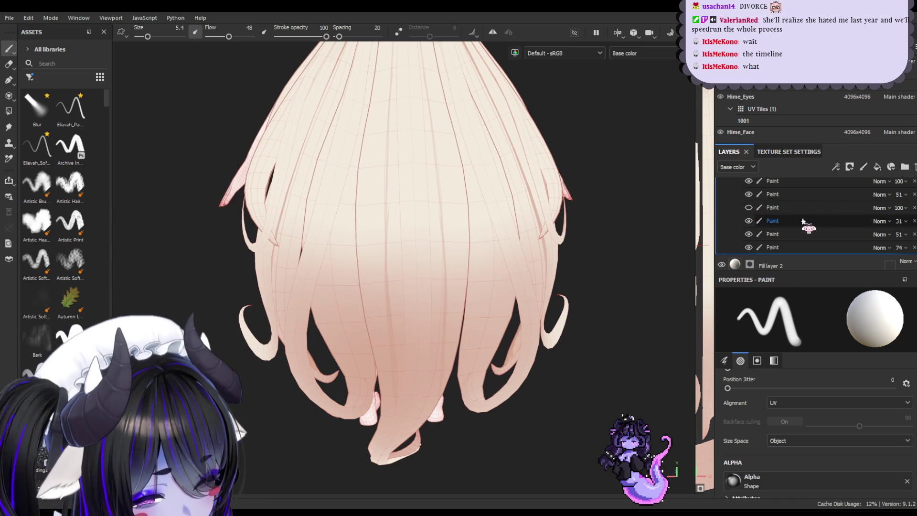
click(749, 208)
click(776, 207)
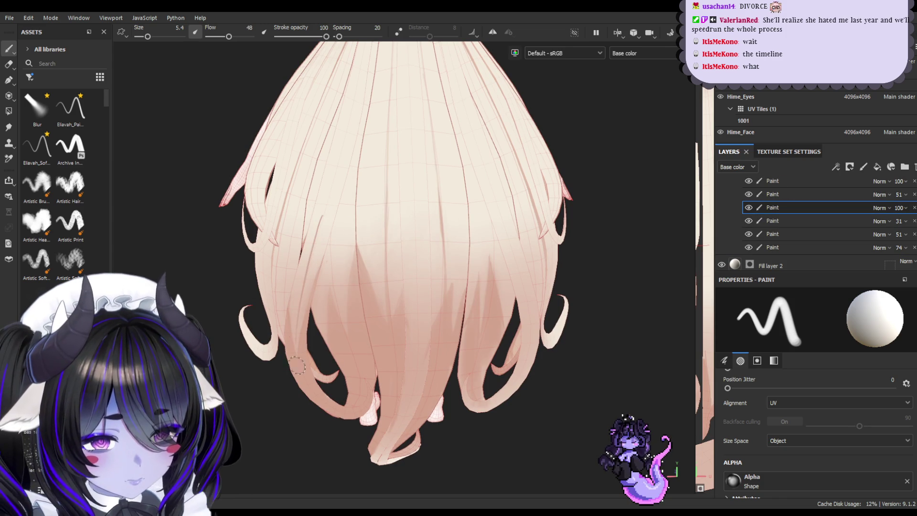
- Orbit around the hair, return to the Paint brush, and zoom out to the whole figure from behind
mouse_move(486, 268)
alt+mouse_down()
mouse_move(532, 239)
mouse_move(557, 248)
mouse_move(473, 253)
mouse_move(480, 194)
alt+mouse_up()
key(e)
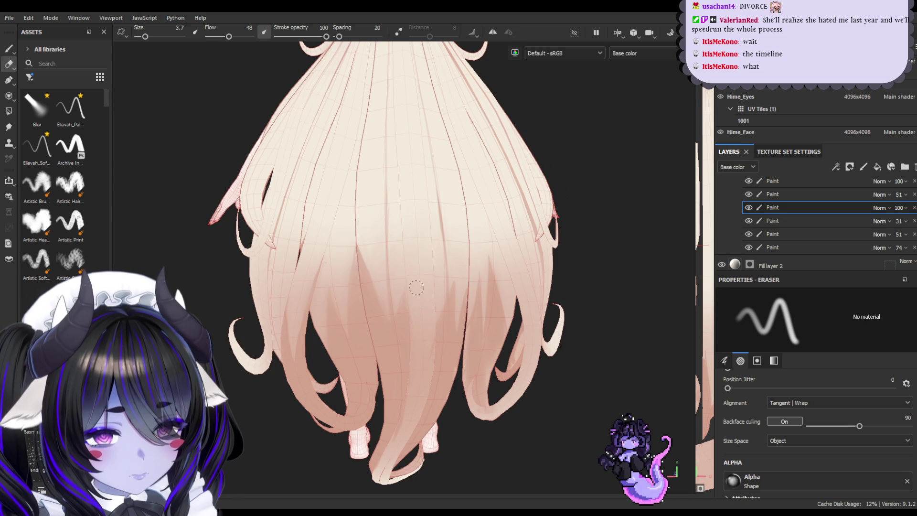
alt+drag(471, 238, 446, 208)
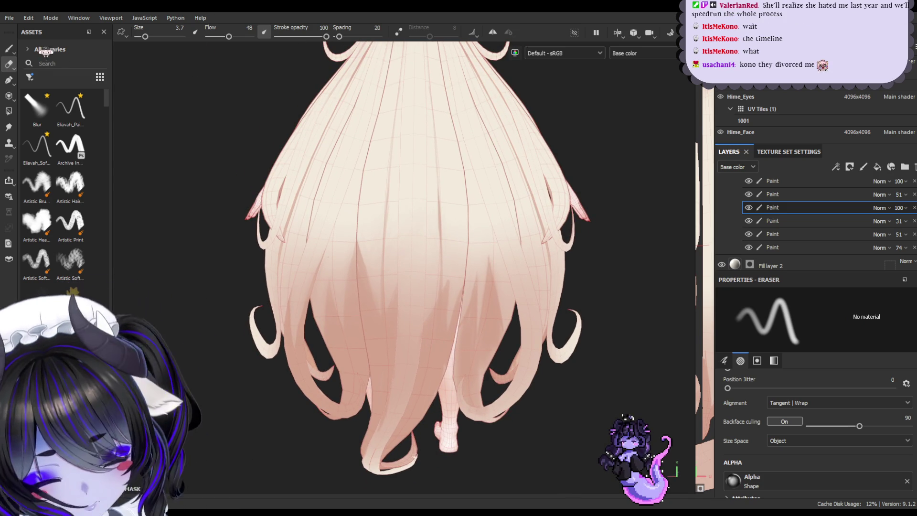
click(14, 49)
mouse_move(487, 271)
alt+right_down()
mouse_move(567, 321)
mouse_move(597, 315)
alt+right_up()
scroll(595, 314, down, 3)
mouse_move(569, 306)
alt+mouse_down()
mouse_move(538, 293)
mouse_move(543, 317)
alt+mouse_up()
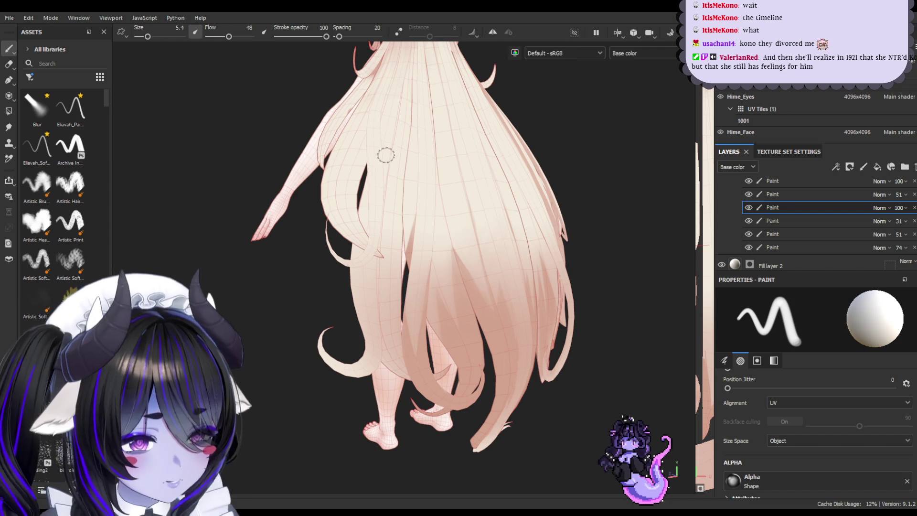
- Orbit around to a direct back view of the figure
mouse_move(447, 274)
alt+mouse_down()
mouse_move(486, 221)
mouse_move(505, 260)
mouse_move(479, 281)
mouse_move(549, 262)
mouse_move(537, 287)
mouse_move(481, 296)
mouse_move(470, 272)
mouse_move(456, 307)
mouse_move(475, 301)
mouse_move(405, 287)
mouse_move(417, 227)
alt+mouse_up()
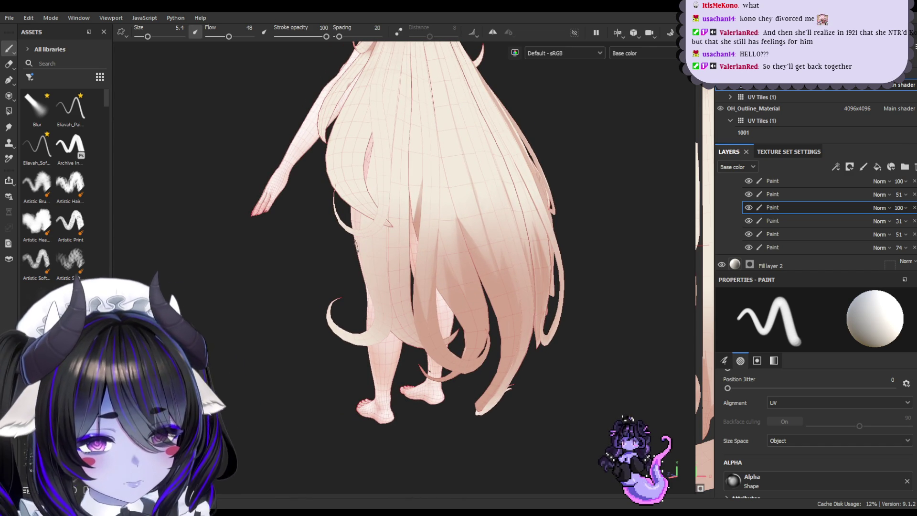
mouse_move(381, 321)
alt+mouse_down()
mouse_move(419, 239)
mouse_move(398, 431)
alt+mouse_up()
mouse_move(431, 253)
alt+mouse_down()
mouse_move(455, 294)
mouse_move(436, 281)
alt+mouse_up()
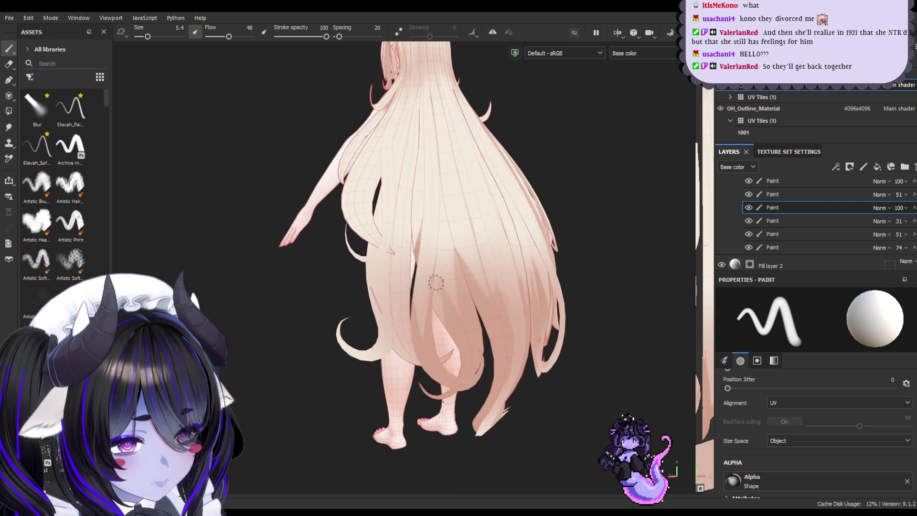
mouse_move(397, 316)
alt+mouse_down()
mouse_move(433, 291)
mouse_move(398, 314)
mouse_move(369, 258)
alt+mouse_up()
scroll(388, 298, up, 3)
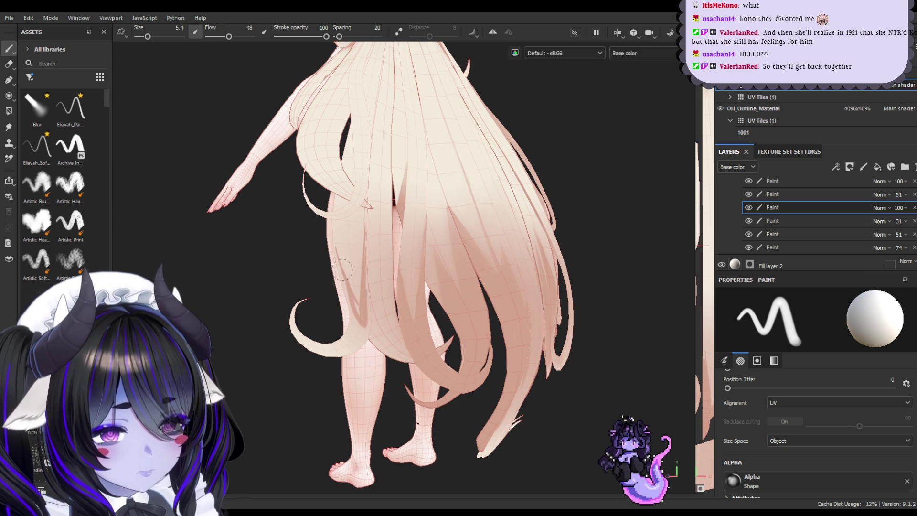
mouse_move(352, 295)
alt+mouse_down()
mouse_move(358, 286)
mouse_move(377, 296)
alt+mouse_up()
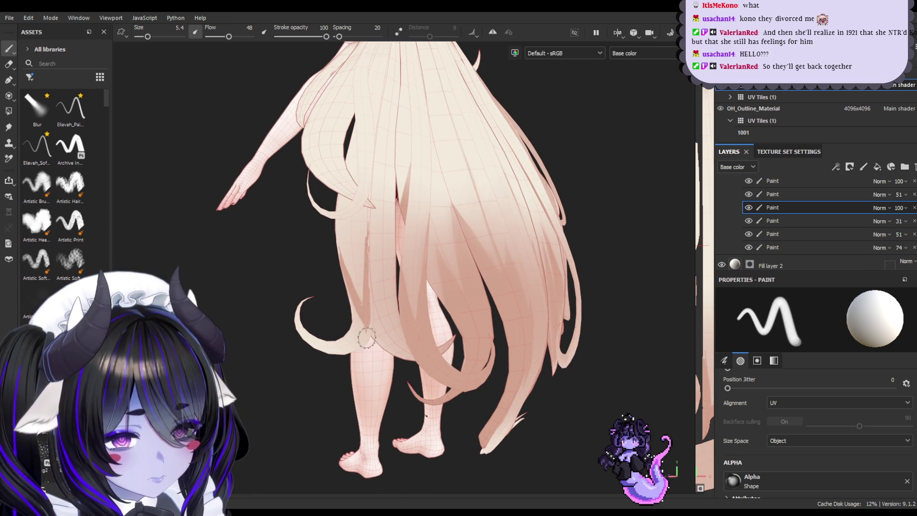
- Paint darker shading on the hair behind the thigh, resizing the brush to 7.42, then 5.4
mouse_move(361, 330)
mouse_down()
mouse_move(362, 320)
mouse_move(352, 339)
mouse_up()
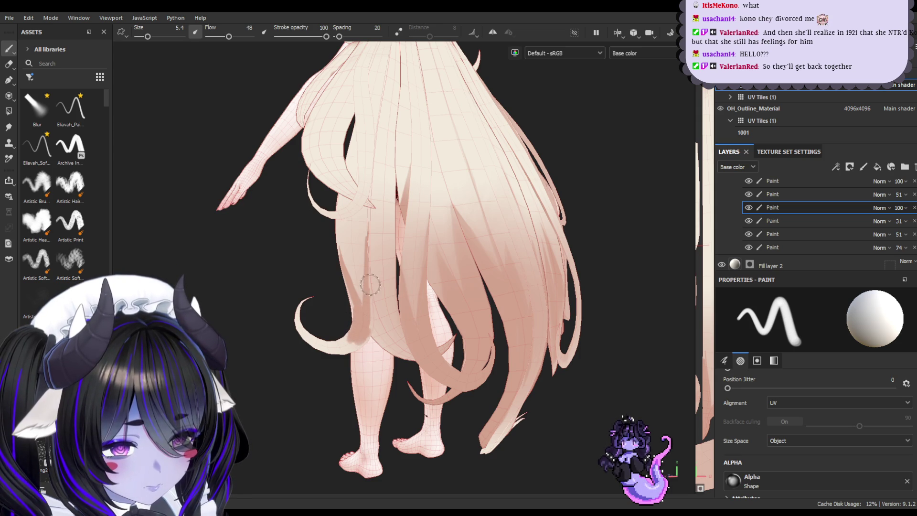
key(bracketright)
key(bracketright)
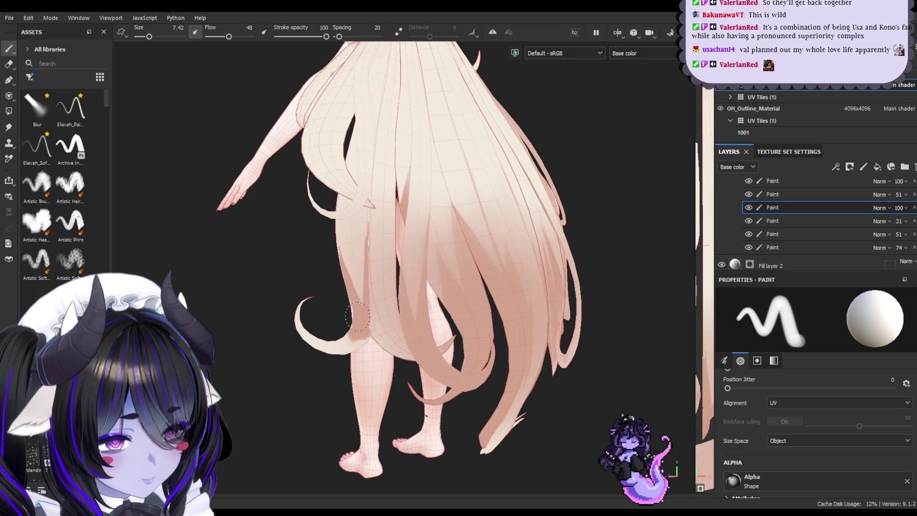
ctrl+right_drag(364, 299, 350, 297)
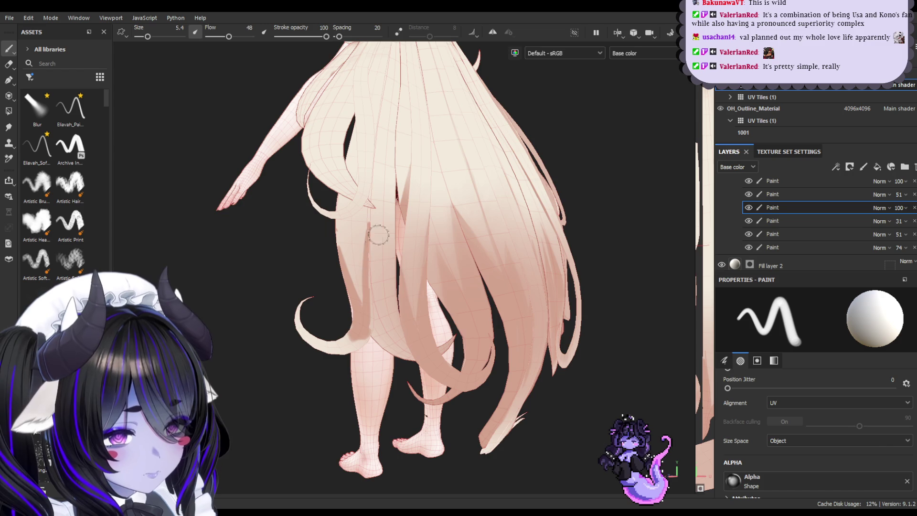
click(9, 64)
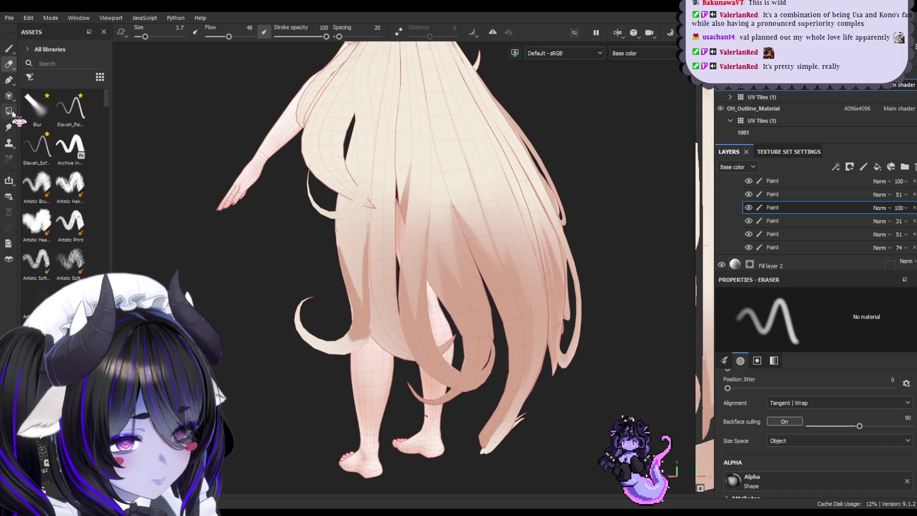
- Shrink the Smudge brush to 23.33, then set the Paint brush to size 2.97
click(9, 127)
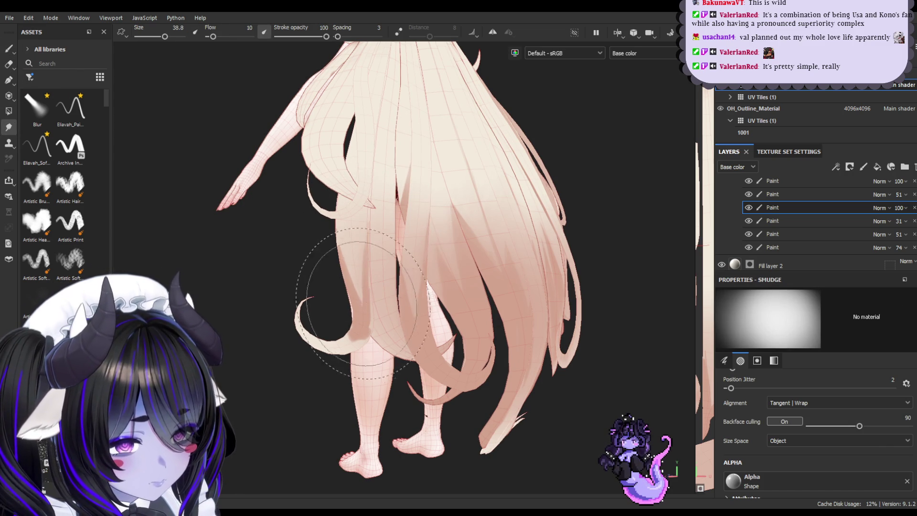
ctrl+right_drag(373, 306, 349, 305)
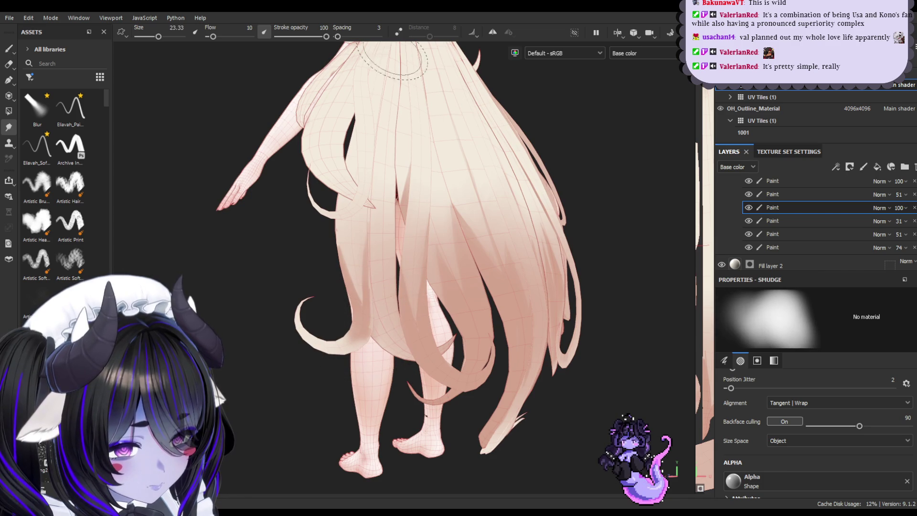
click(9, 49)
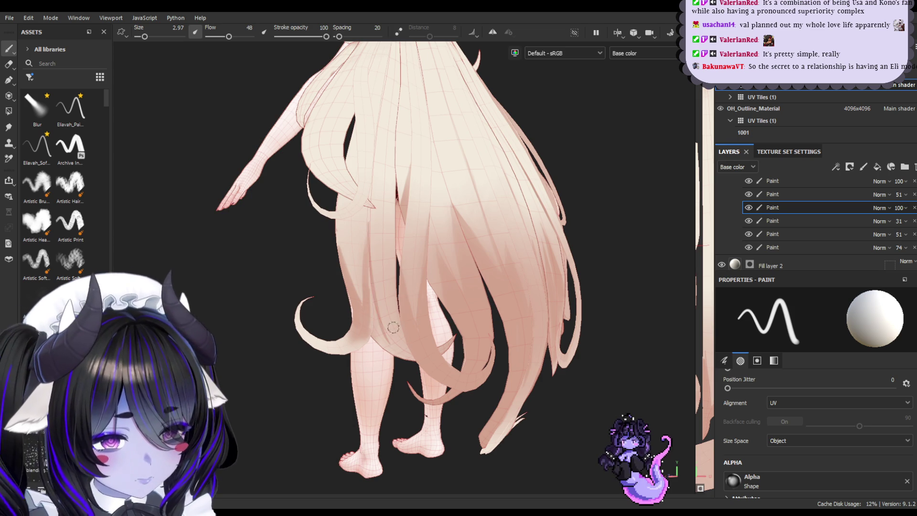
mouse_move(438, 213)
alt+mouse_down()
mouse_move(440, 254)
mouse_move(446, 211)
alt+mouse_up()
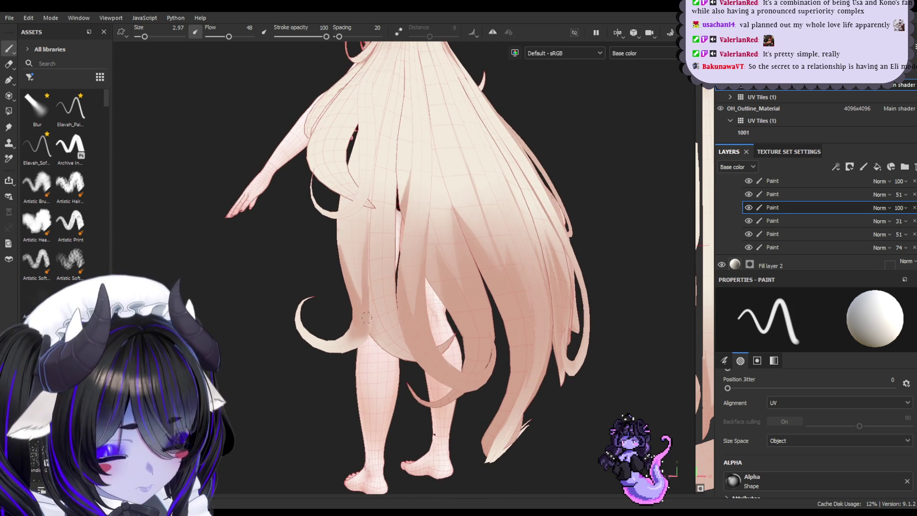
- Paint thin dark strand lines down the back hair over the leg
alt+drag(376, 264, 383, 271)
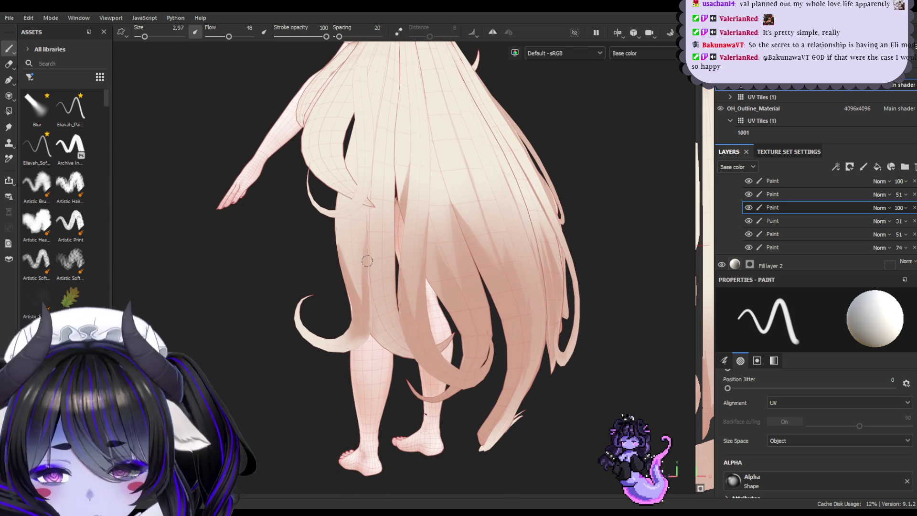
drag(368, 251, 370, 334)
mouse_move(376, 269)
mouse_down()
mouse_move(375, 322)
mouse_move(370, 266)
mouse_move(392, 346)
mouse_up()
drag(369, 249, 384, 334)
scroll(394, 306, down, 3)
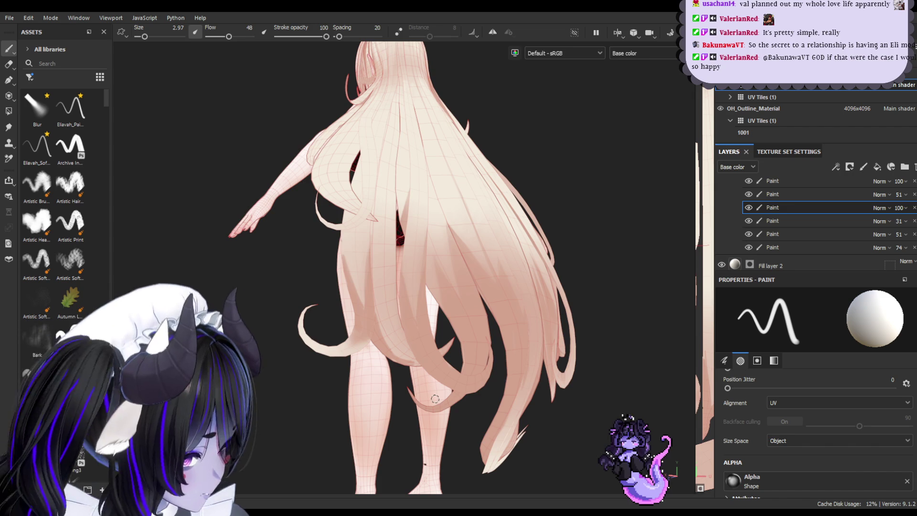
- Raise the brush to size 5.4 and show the 2D UV layout beside the 3D model
alt+drag(471, 327, 374, 321)
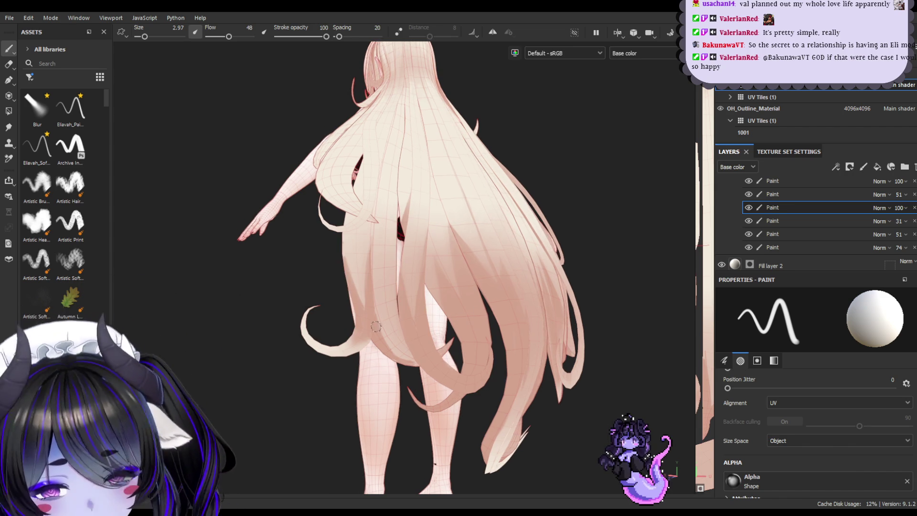
mouse_move(410, 349)
alt+mouse_down()
mouse_move(504, 329)
mouse_move(485, 327)
mouse_move(640, 350)
mouse_move(499, 338)
mouse_move(339, 366)
mouse_move(512, 299)
mouse_move(451, 300)
mouse_move(380, 258)
alt+mouse_up()
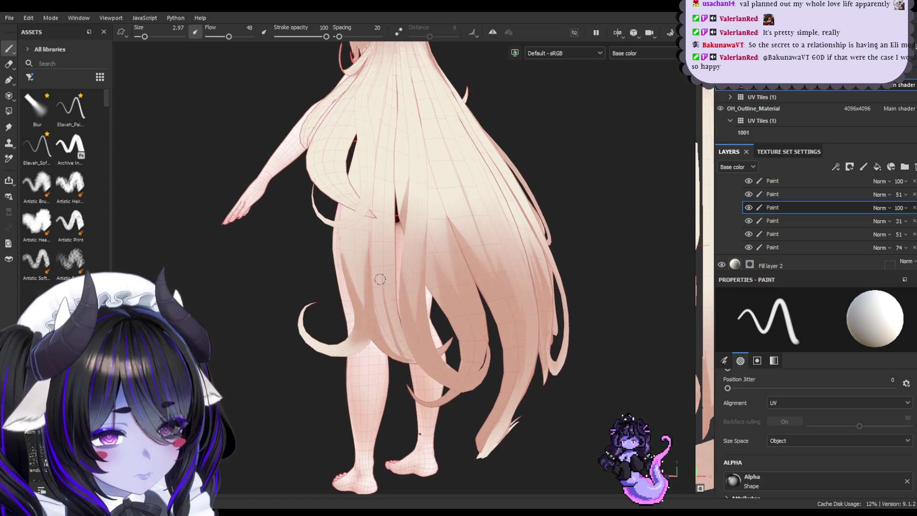
mouse_move(397, 334)
alt+mouse_down()
mouse_move(394, 321)
mouse_move(407, 313)
alt+mouse_up()
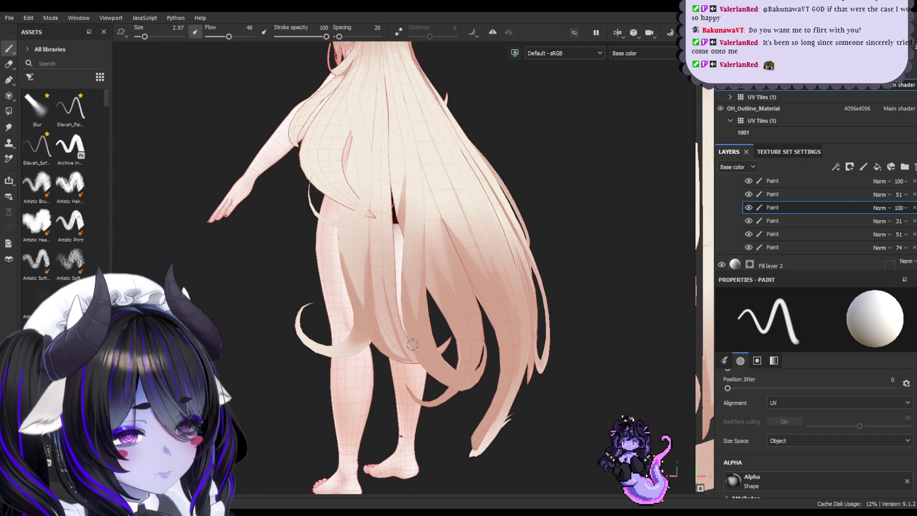
key(bracketright)
key(bracketright)
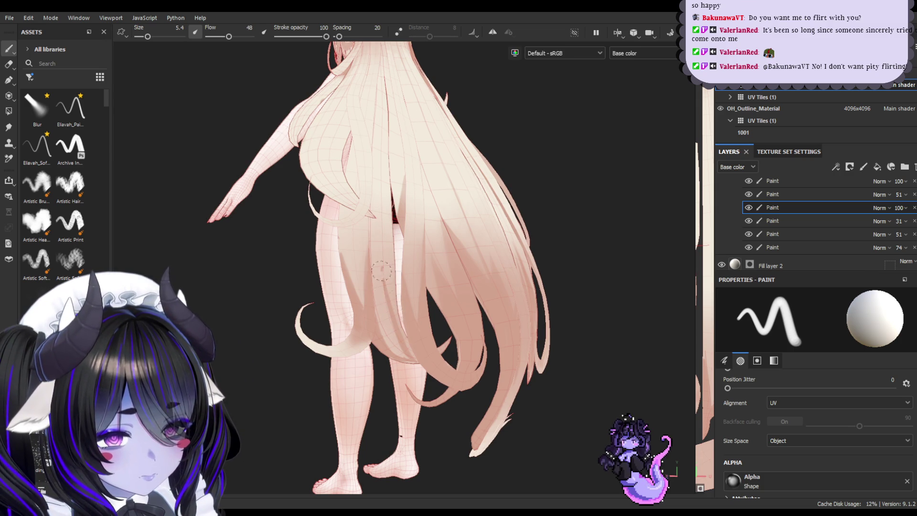
mouse_move(436, 321)
alt+mouse_down()
mouse_move(416, 353)
mouse_move(387, 356)
mouse_move(526, 346)
mouse_move(501, 341)
mouse_move(525, 337)
alt+mouse_up()
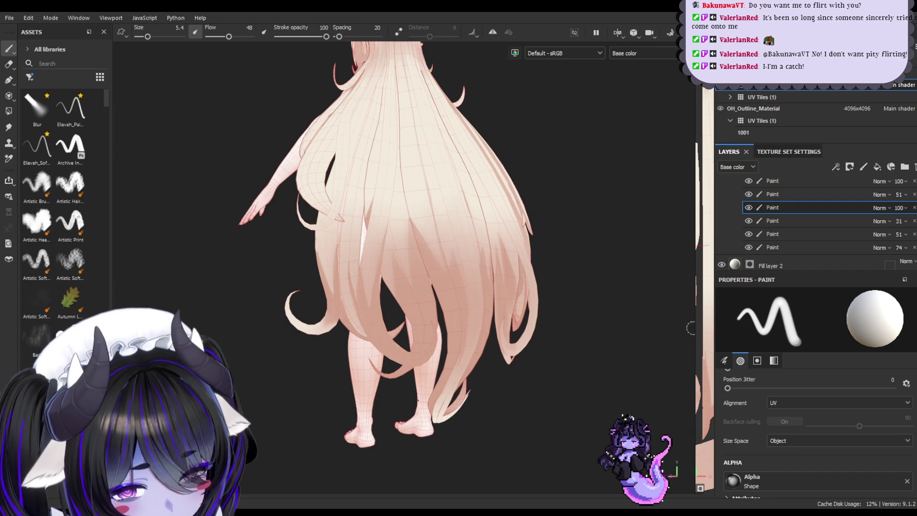
drag(695, 328, 498, 328)
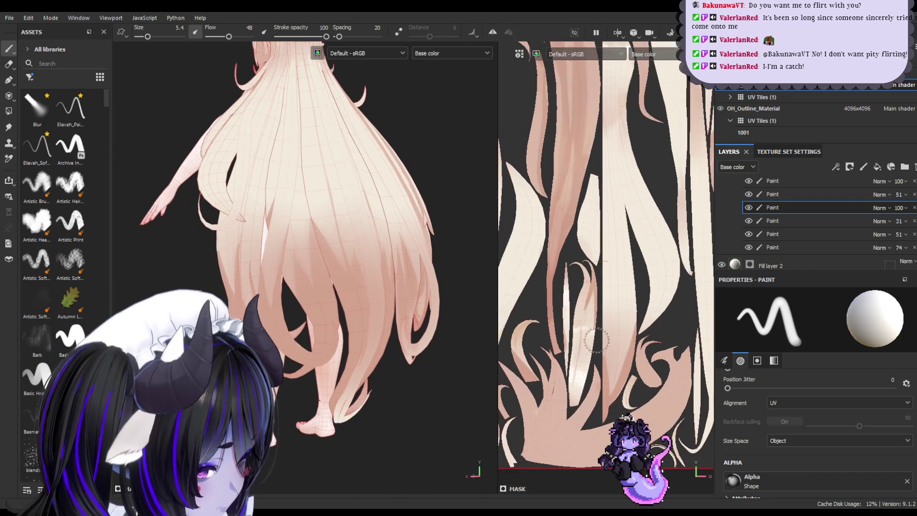
- Pan the UV view to the hair islands and set a larger, softer eraser
mouse_move(598, 354)
middle_down()
mouse_move(594, 312)
mouse_move(567, 347)
mouse_move(607, 313)
mouse_move(601, 319)
mouse_move(647, 322)
mouse_move(655, 329)
mouse_move(648, 337)
middle_up()
scroll(644, 342, up, 5)
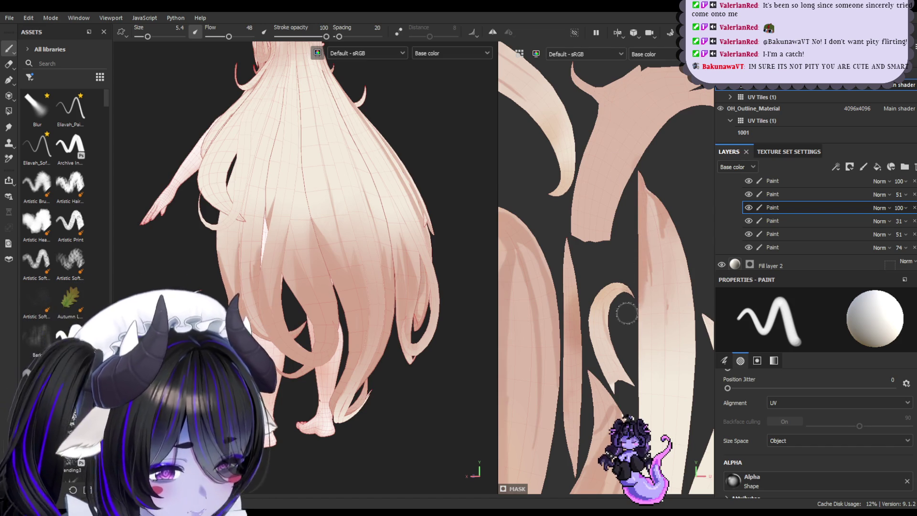
alt+drag(334, 384, 368, 399)
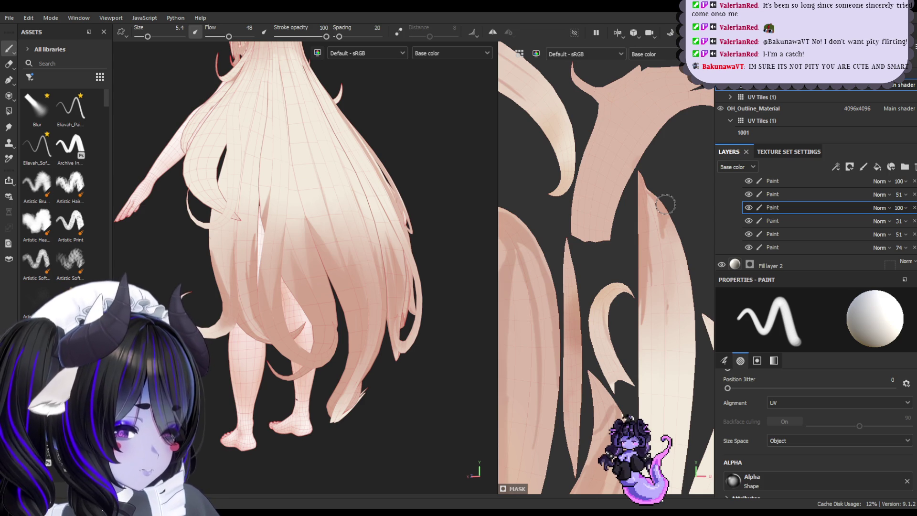
key(e)
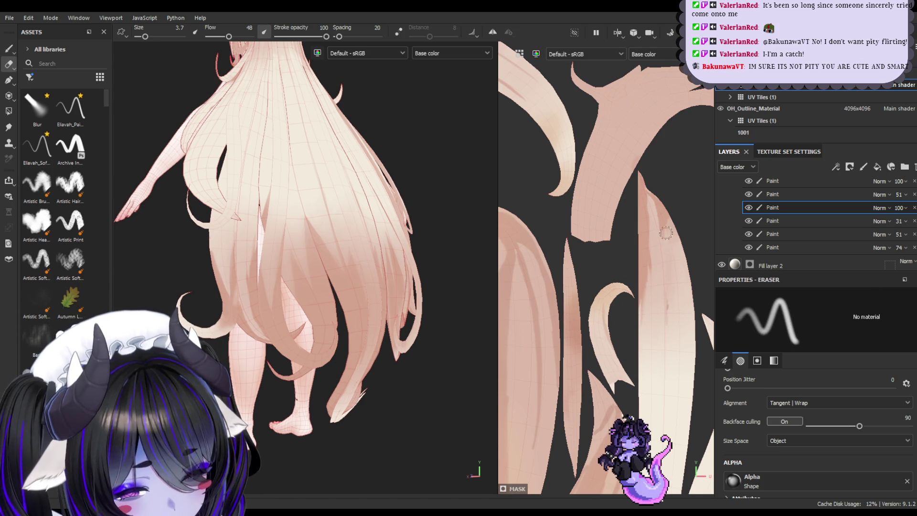
ctrl+right_drag(613, 265, 630, 256)
mouse_move(341, 331)
alt+mouse_down()
mouse_move(371, 334)
mouse_move(377, 269)
alt+mouse_up()
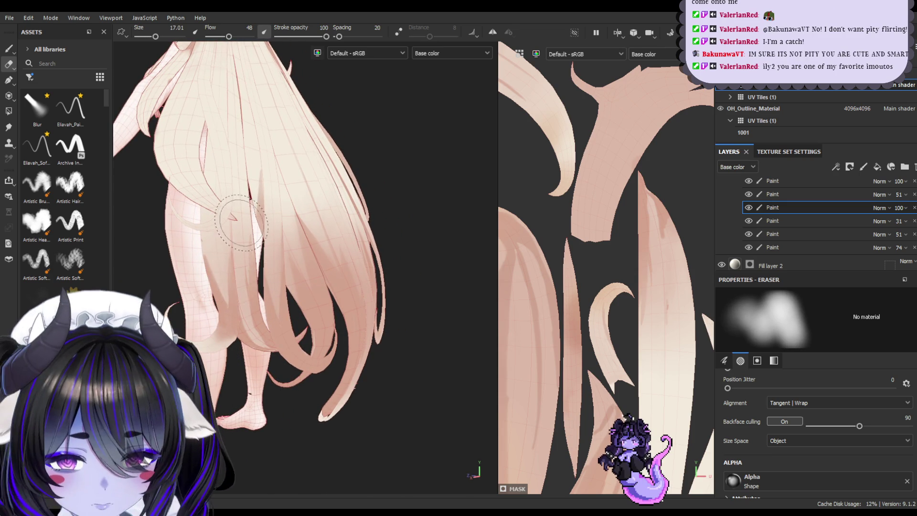
ctrl+right_drag(215, 260, 228, 260)
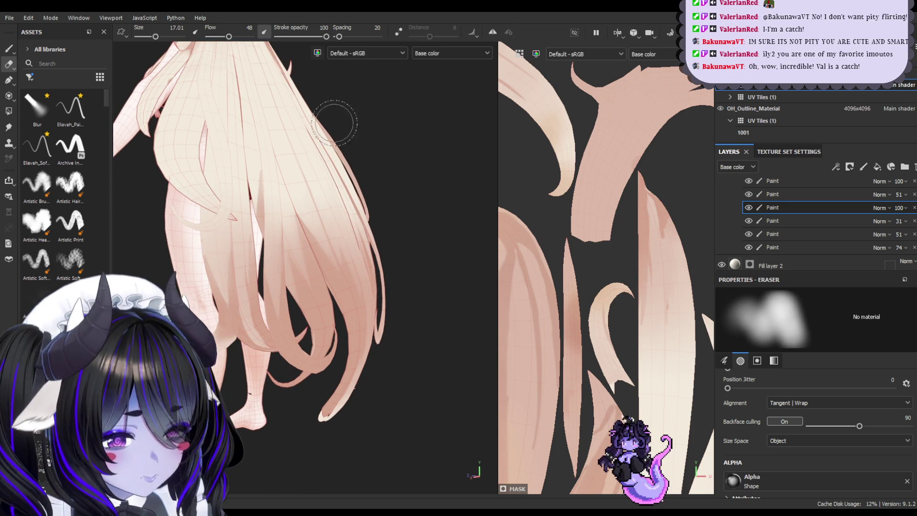
- Paint thin dark strokes along strand edges with a ~3 brush, then smudge them softer
click(14, 46)
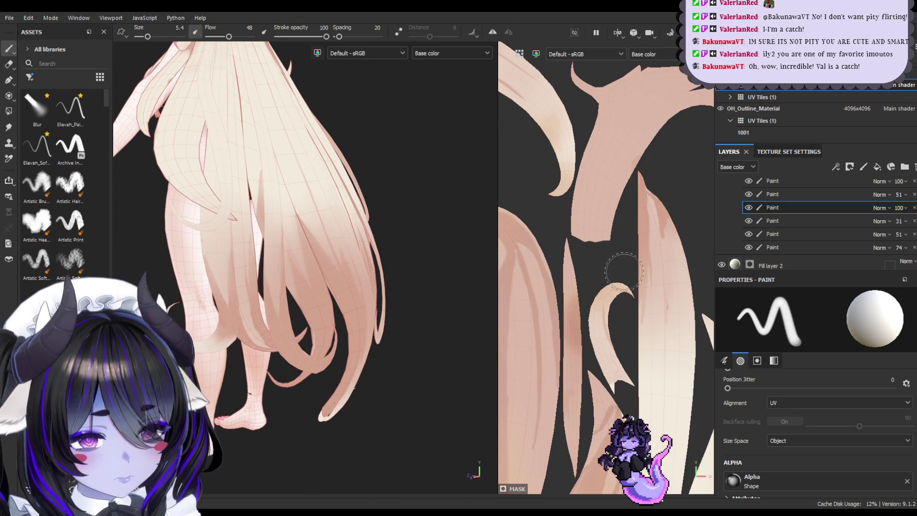
ctrl+right_drag(664, 230, 644, 245)
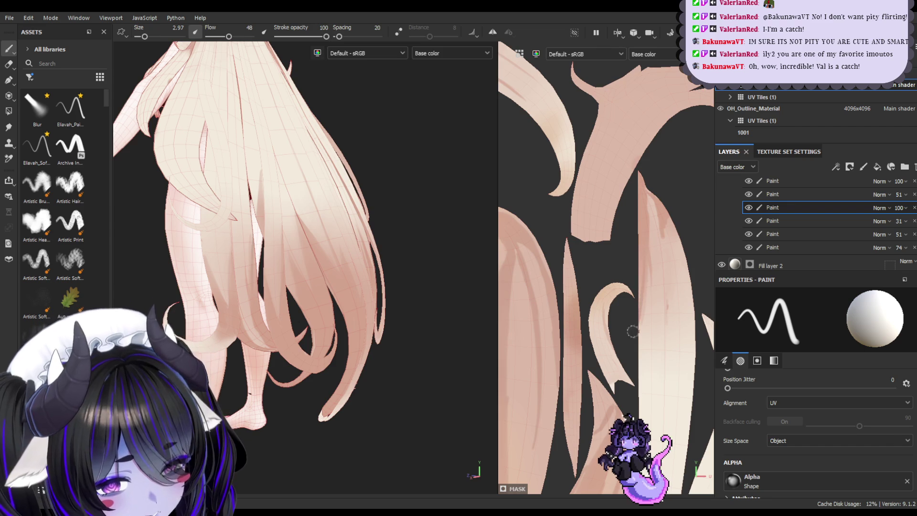
mouse_move(645, 278)
mouse_down()
mouse_move(644, 312)
mouse_move(639, 272)
mouse_move(643, 320)
mouse_up()
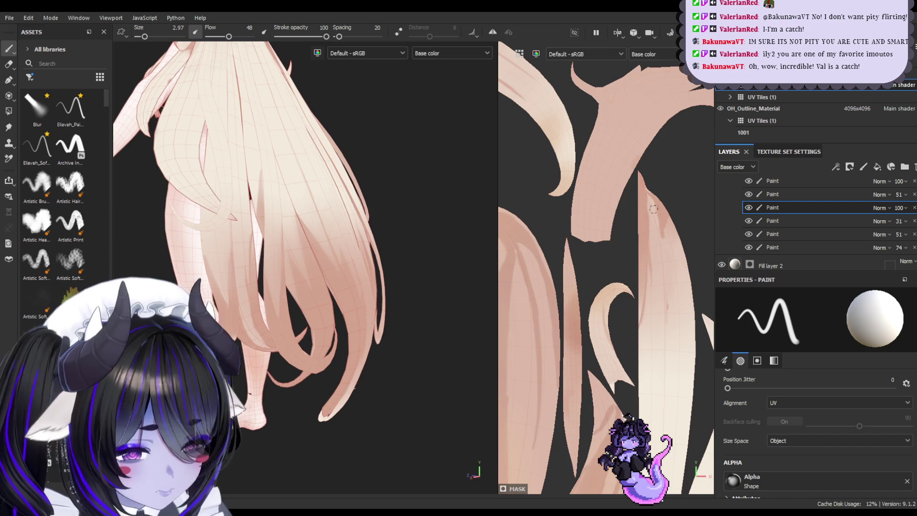
key(bracketright)
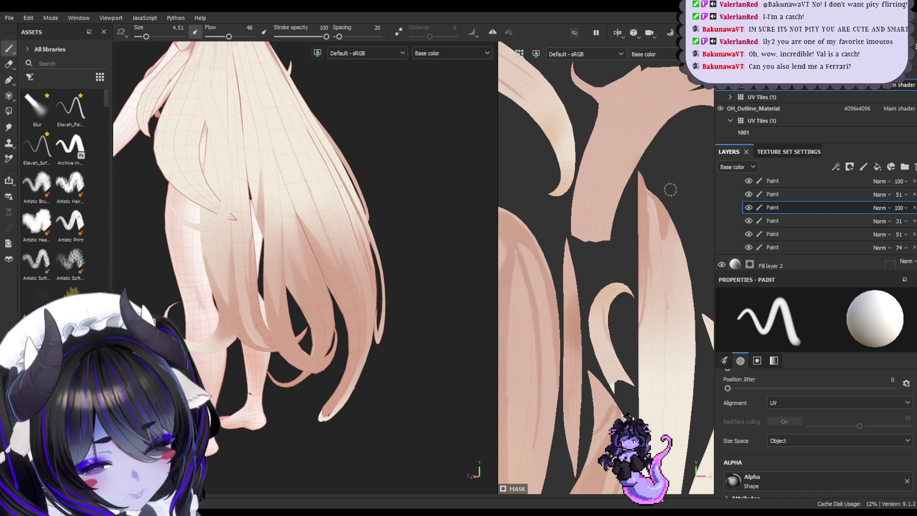
mouse_move(416, 429)
alt+mouse_down()
mouse_move(430, 436)
mouse_move(432, 420)
mouse_move(430, 440)
mouse_move(445, 423)
mouse_move(403, 422)
mouse_move(428, 432)
mouse_move(406, 439)
mouse_move(425, 373)
alt+mouse_up()
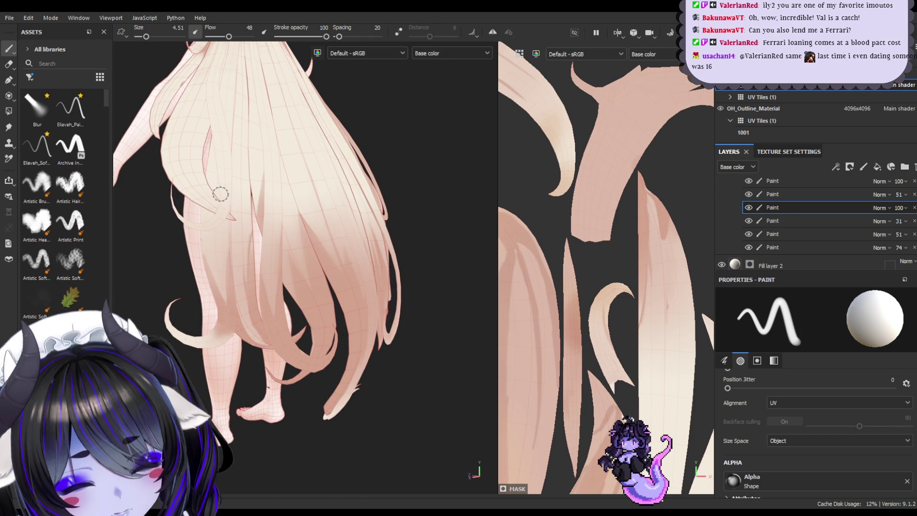
click(9, 127)
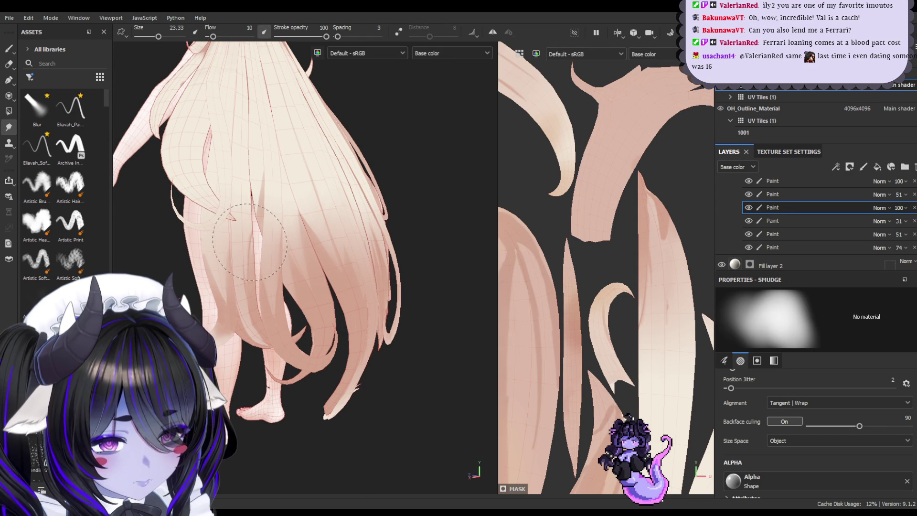
click(8, 48)
mouse_move(386, 369)
alt+mouse_down()
mouse_move(293, 379)
mouse_move(272, 345)
mouse_move(250, 345)
alt+mouse_up()
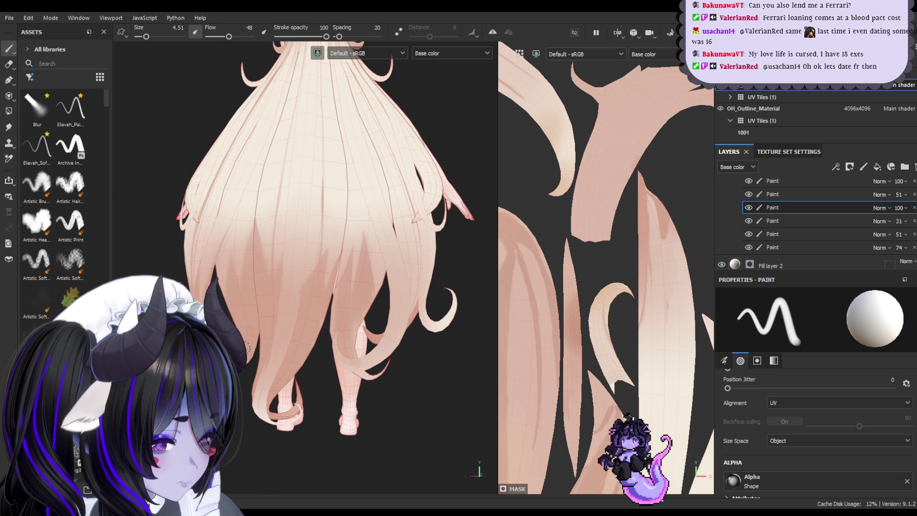
- Zoom in on the legs, erase and repaint hair shading, bringing the brush back to 5.4
mouse_move(308, 303)
alt+mouse_down()
mouse_move(352, 317)
mouse_move(266, 318)
mouse_move(339, 310)
alt+mouse_up()
alt+right_drag(339, 310, 320, 378)
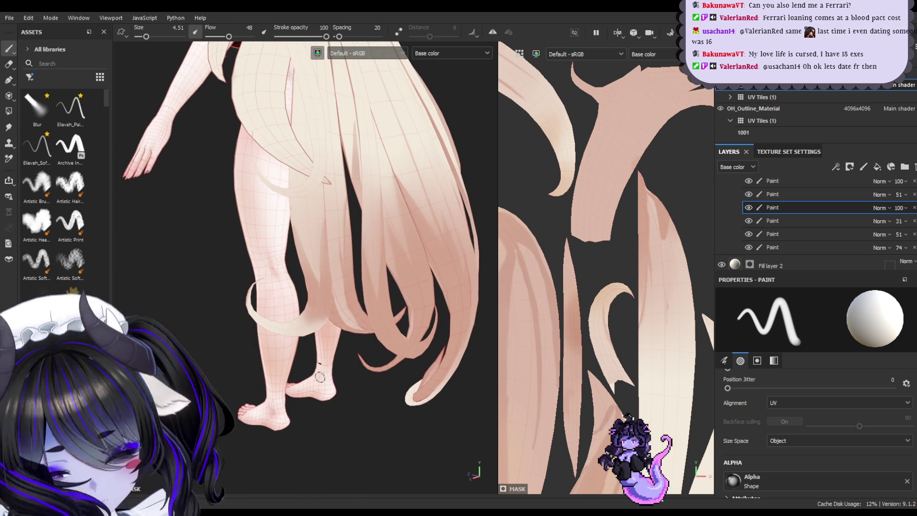
key(e)
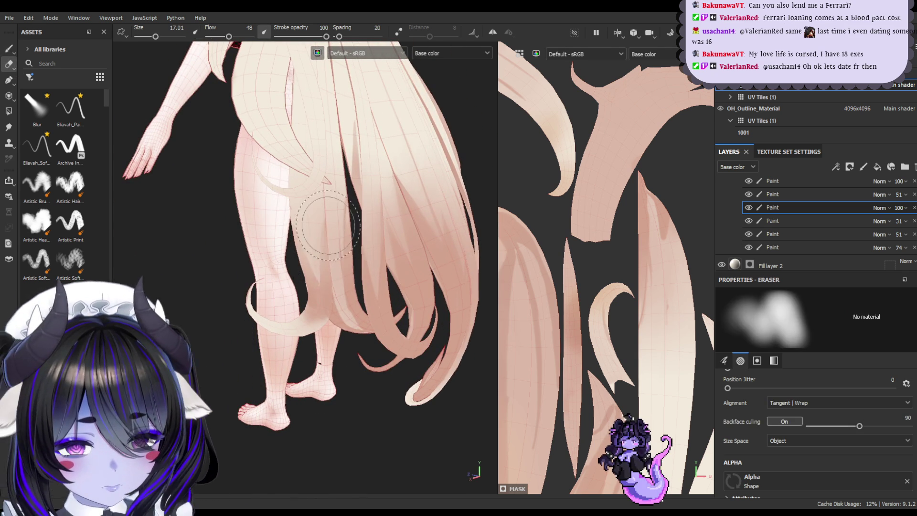
ctrl+right_drag(329, 234, 327, 238)
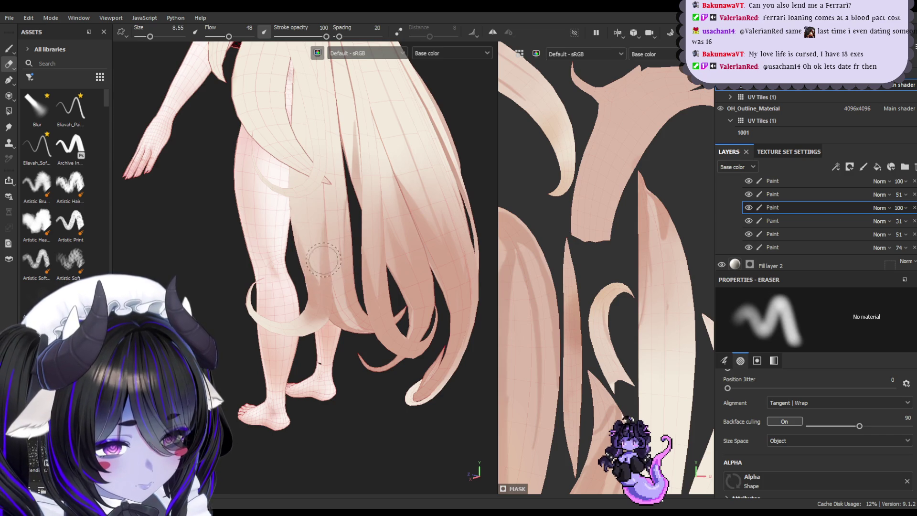
click(9, 49)
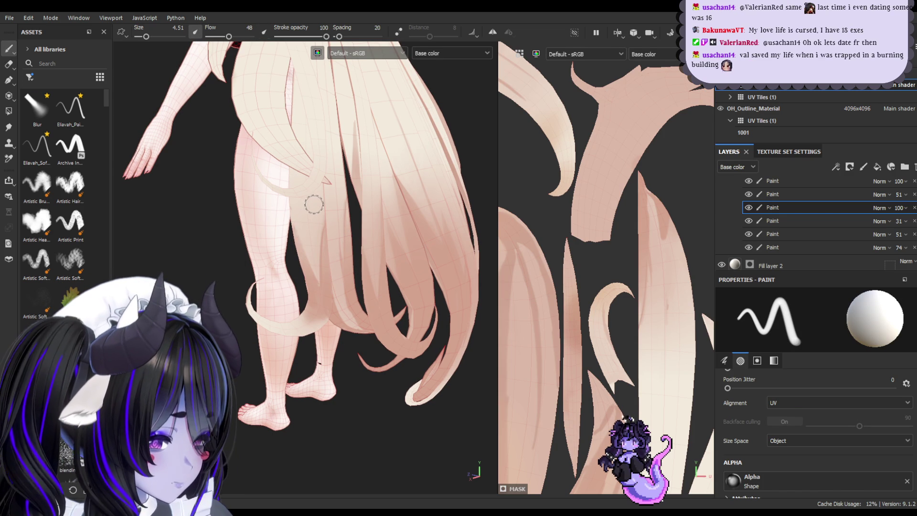
key(bracketright)
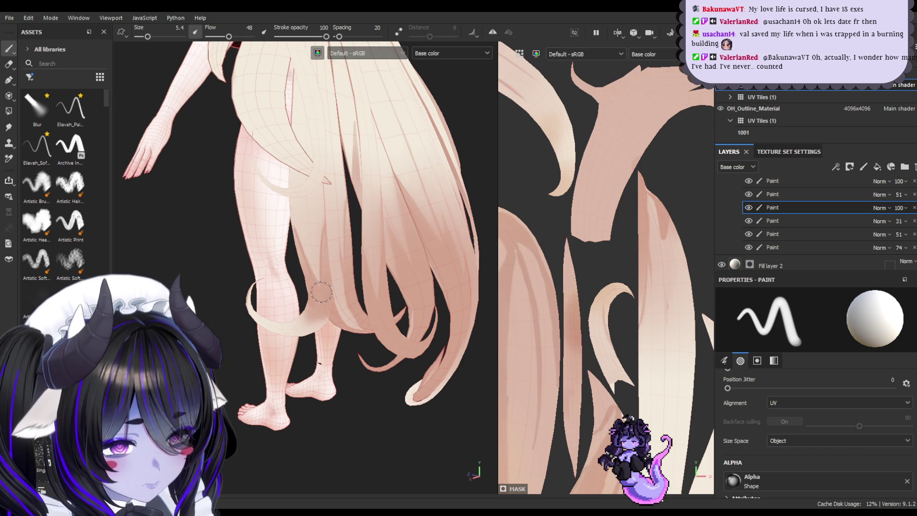
- Save the project with Ctrl+S
key(ctrl+s)
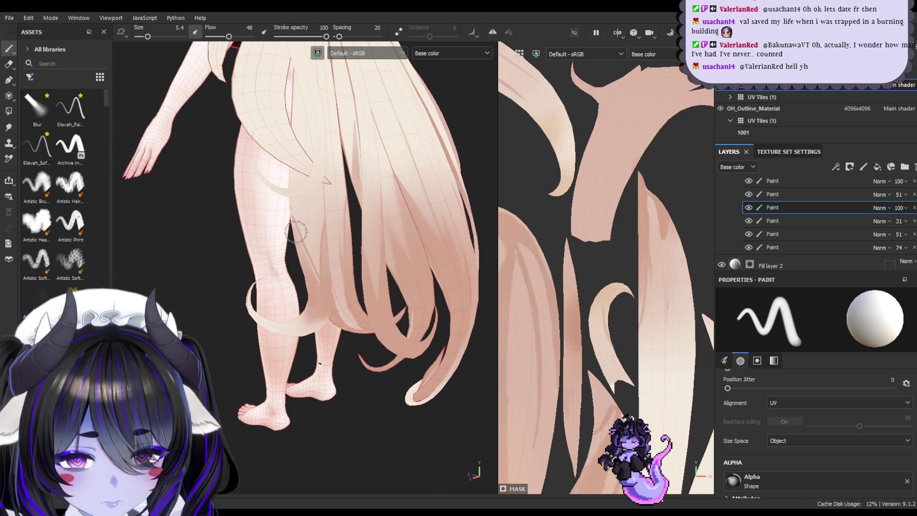
mouse_move(304, 181)
alt+mouse_down()
mouse_move(262, 188)
mouse_move(256, 172)
mouse_move(282, 172)
mouse_move(291, 191)
mouse_move(331, 190)
mouse_move(297, 163)
mouse_move(317, 194)
mouse_move(286, 202)
mouse_move(295, 198)
alt+mouse_up()
key(ctrl+s)
scroll(303, 204, up, 2)
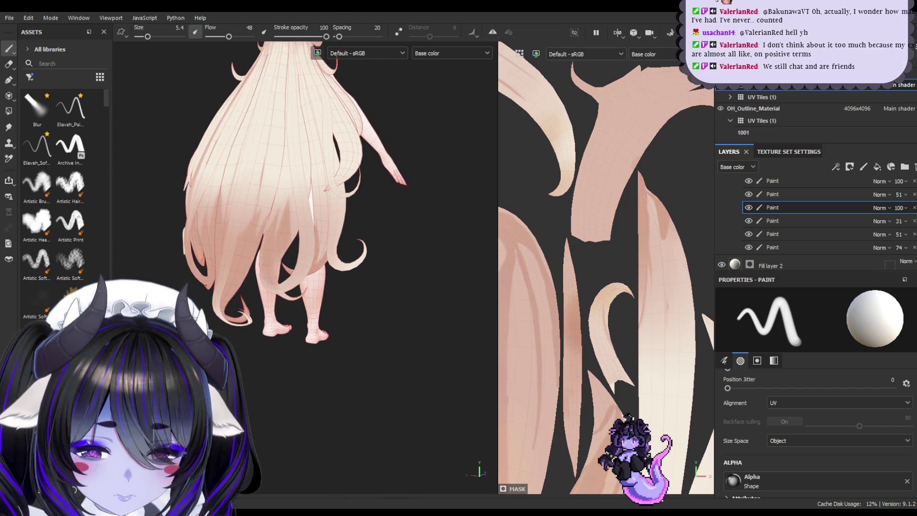
- Paint dark strokes down the side hair strands, undoing the missed ones
mouse_move(335, 162)
alt+mouse_down()
mouse_move(344, 153)
mouse_move(371, 188)
mouse_move(360, 144)
mouse_move(392, 150)
alt+mouse_up()
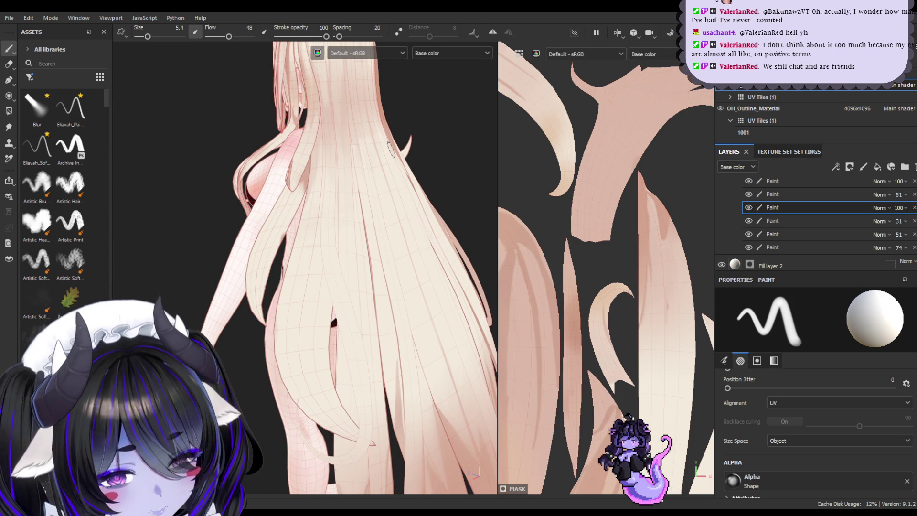
drag(316, 250, 305, 394)
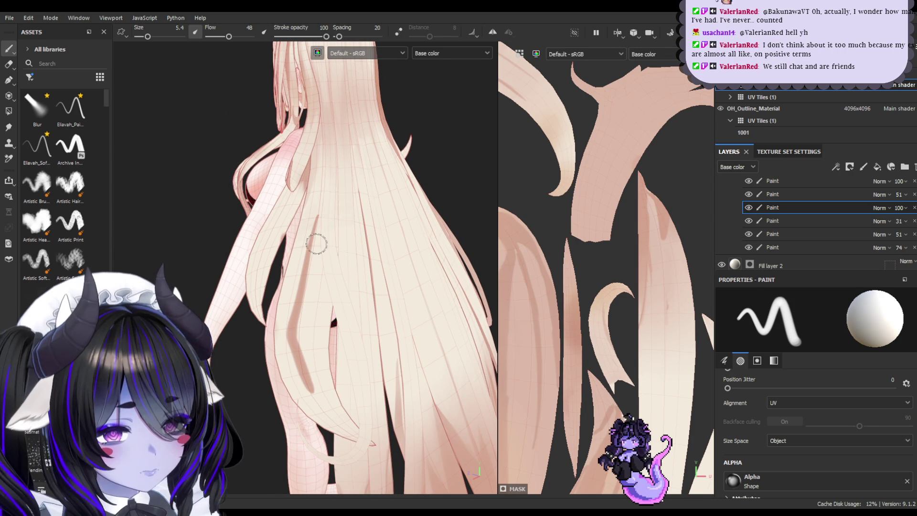
key(ctrl+z)
mouse_move(313, 252)
mouse_down()
mouse_move(295, 330)
mouse_move(313, 213)
mouse_up()
key(ctrl+z)
drag(305, 270, 293, 354)
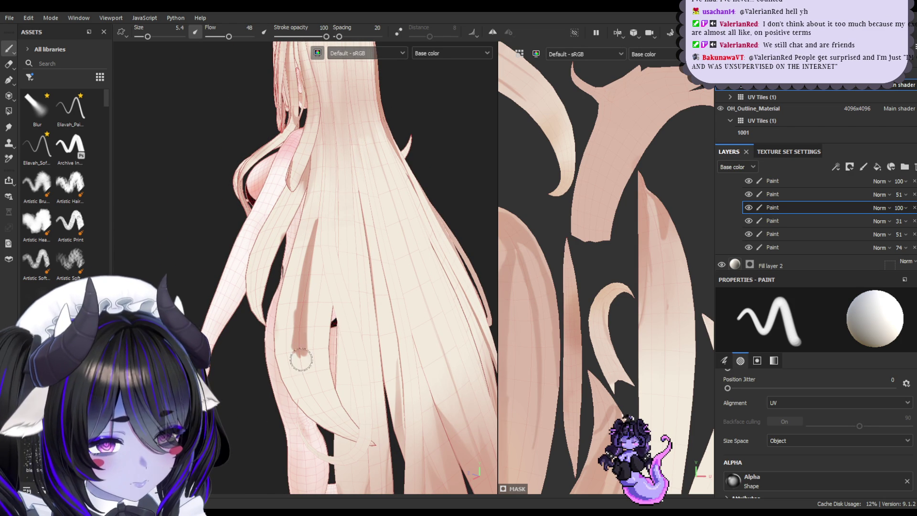
- Soften the streaks with a soft eraser and blend them with the Smudge tool
click(9, 64)
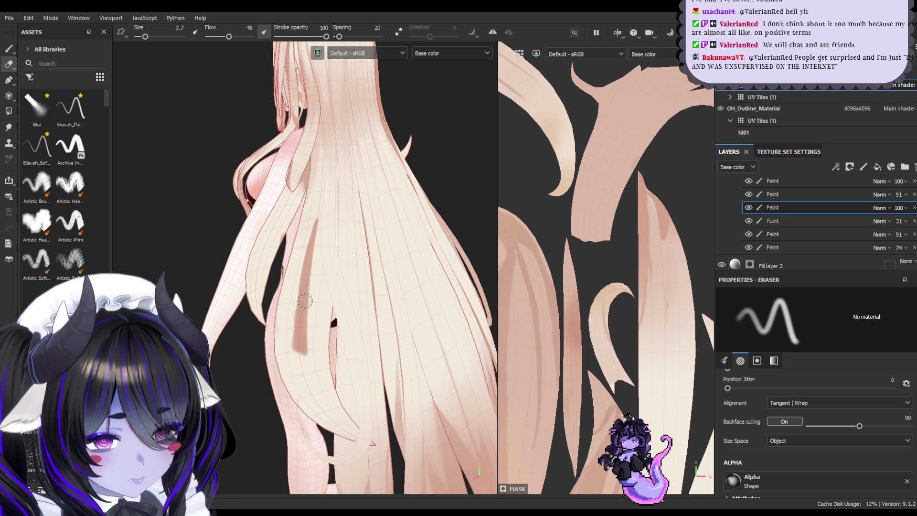
ctrl+right_drag(309, 178, 327, 190)
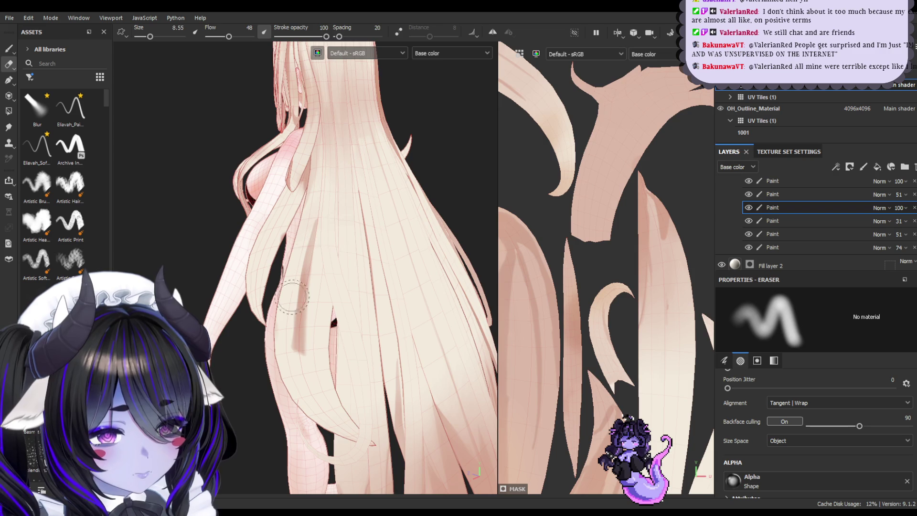
ctrl+right_drag(299, 279, 312, 216)
click(9, 128)
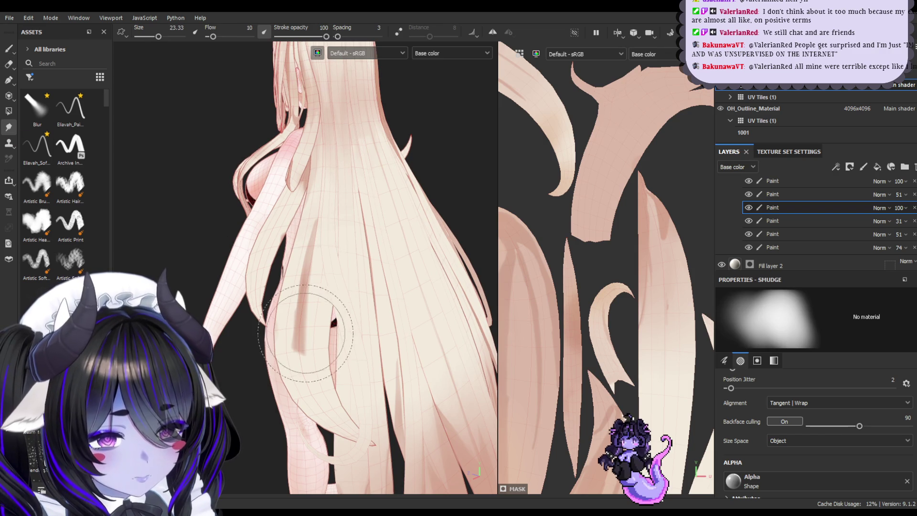
mouse_move(316, 247)
mouse_down()
mouse_move(310, 224)
mouse_move(306, 329)
mouse_move(344, 203)
mouse_up()
key(ctrl+z)
key(ctrl+z)
key(ctrl+z)
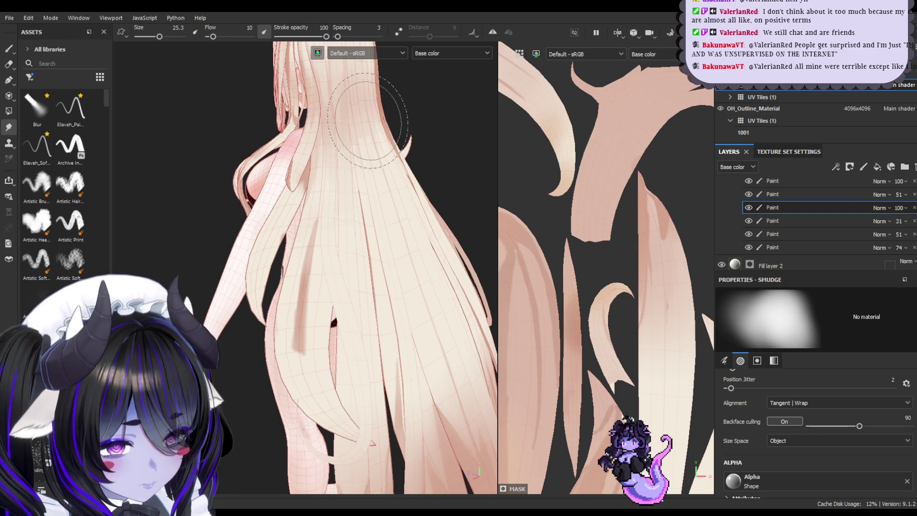
key(ctrl+z)
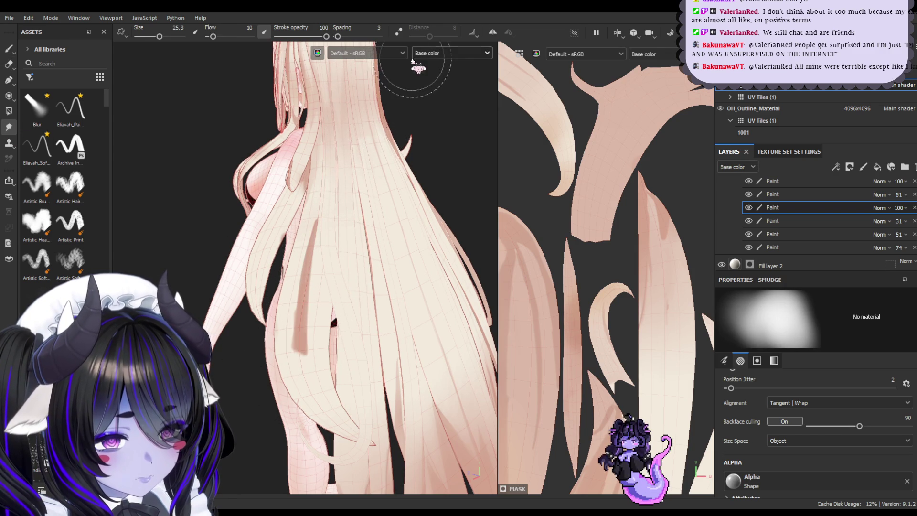
key(ctrl+y)
key(ctrl+y)
key(ctrl+y)
key(1)
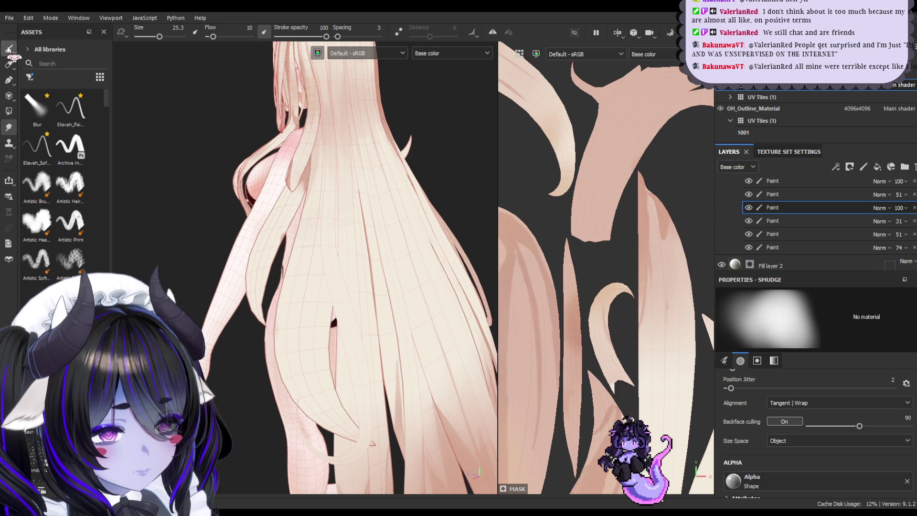
click(856, 221)
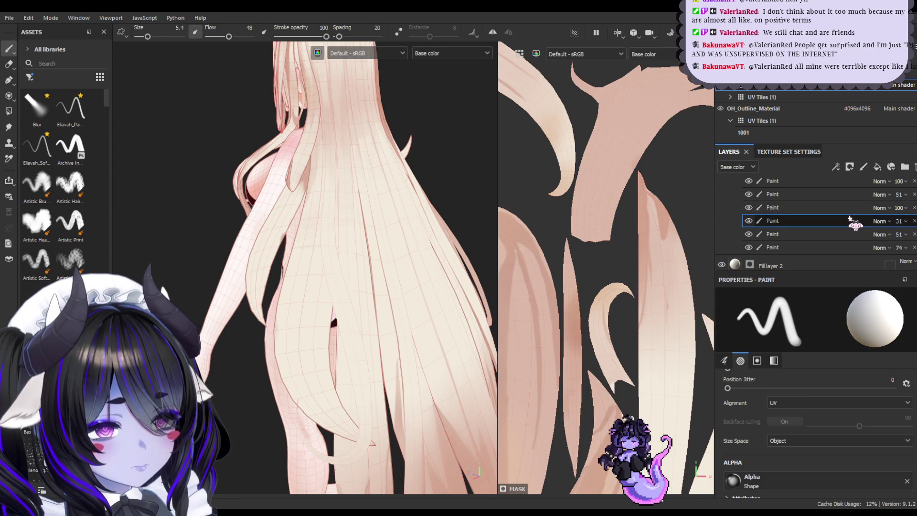
- Save, then paint faint darker strands down the back hair with the smaller 2.97 brush
key(ctrl+s)
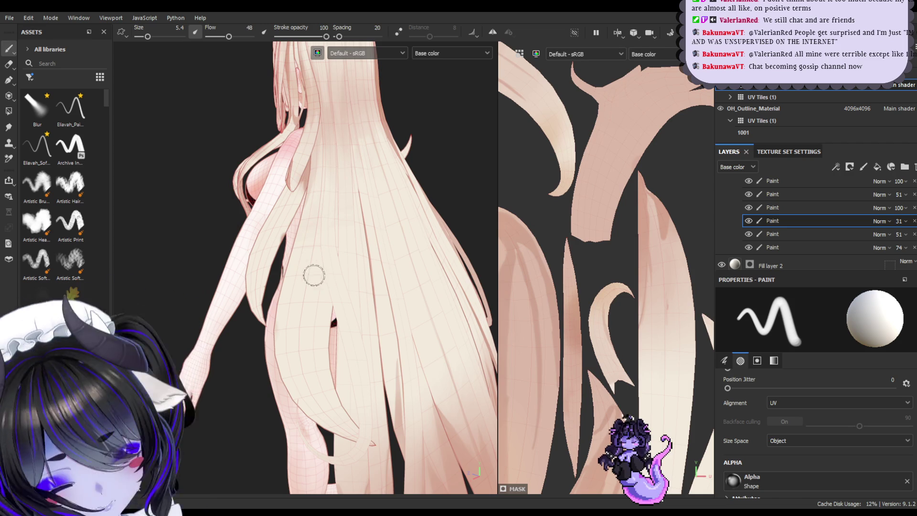
key(bracketleft)
key(bracketleft)
key(bracketleft)
mouse_move(314, 276)
mouse_down()
mouse_move(308, 337)
mouse_move(310, 296)
mouse_up()
mouse_move(312, 259)
mouse_down()
mouse_move(306, 334)
mouse_move(303, 319)
mouse_up()
key(ctrl+z)
drag(316, 249, 301, 325)
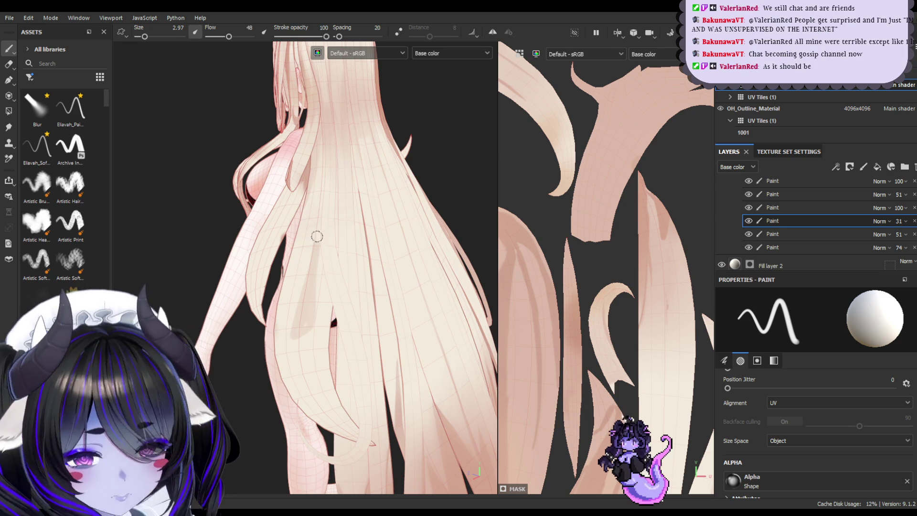
drag(320, 196, 320, 251)
- Orbit to a three-quarter side view to check the new strand lines near the hip
mouse_move(367, 290)
alt+mouse_down()
mouse_move(416, 260)
mouse_move(306, 210)
alt+mouse_up()
mouse_move(315, 265)
alt+mouse_down()
mouse_move(344, 252)
mouse_move(303, 256)
mouse_move(307, 220)
mouse_move(340, 297)
mouse_move(307, 321)
alt+mouse_up()
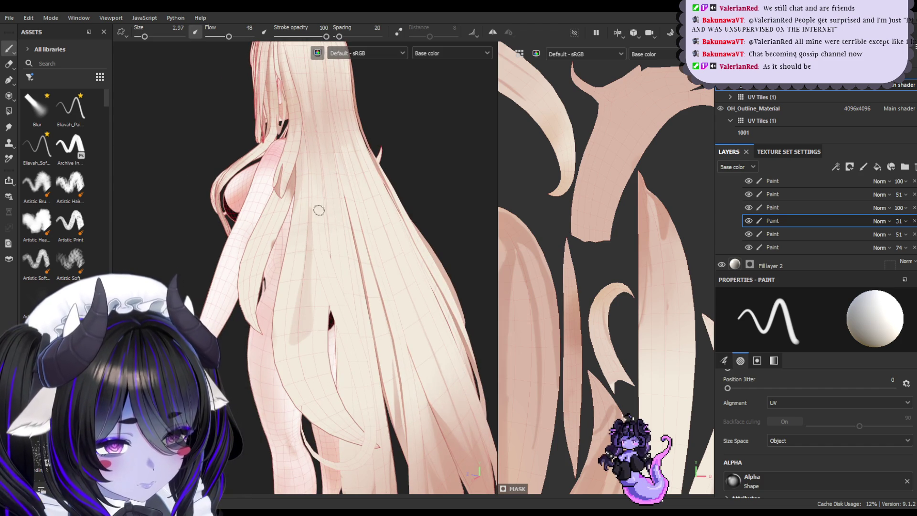
key(2)
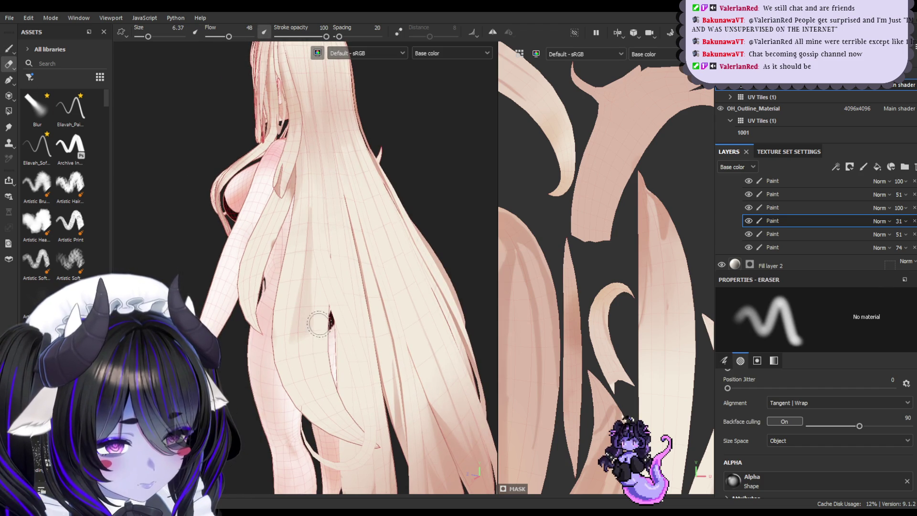
key(1)
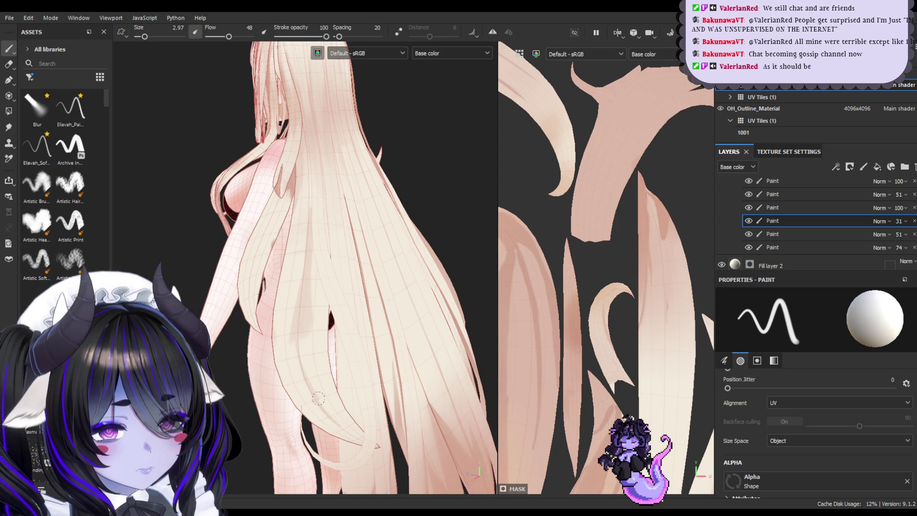
alt+drag(322, 360, 322, 326)
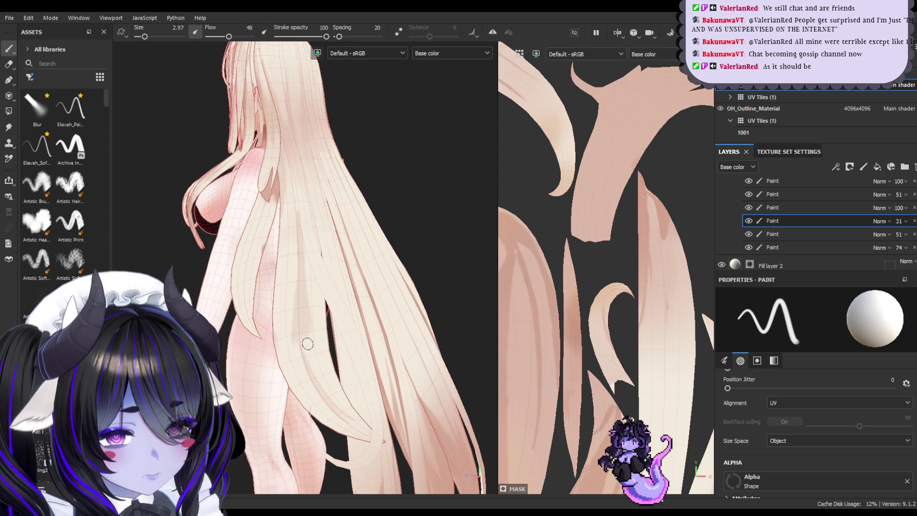
- Orbit around the back and left side of the hair, then pick a smaller eraser
mouse_move(344, 389)
alt+mouse_down()
mouse_move(342, 317)
mouse_move(299, 339)
alt+mouse_up()
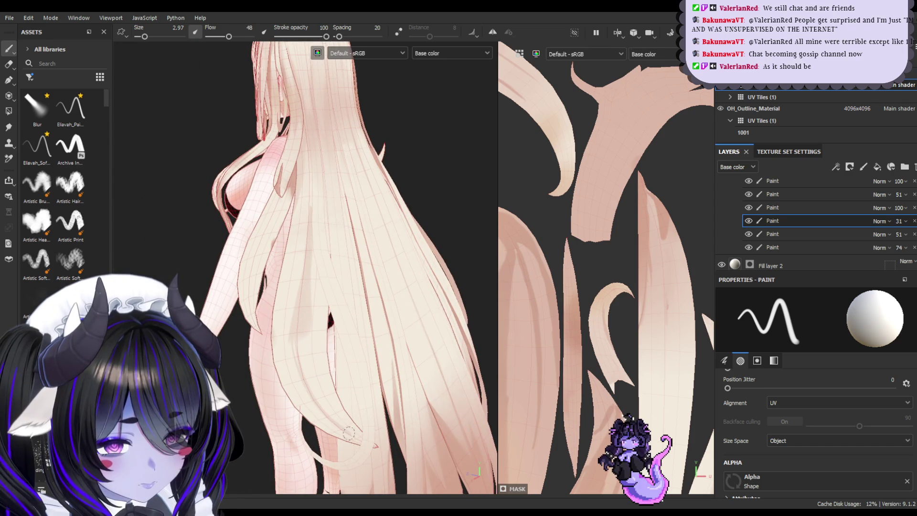
mouse_move(344, 413)
alt+mouse_down()
mouse_move(326, 348)
mouse_move(340, 358)
mouse_move(328, 409)
mouse_move(308, 267)
alt+mouse_up()
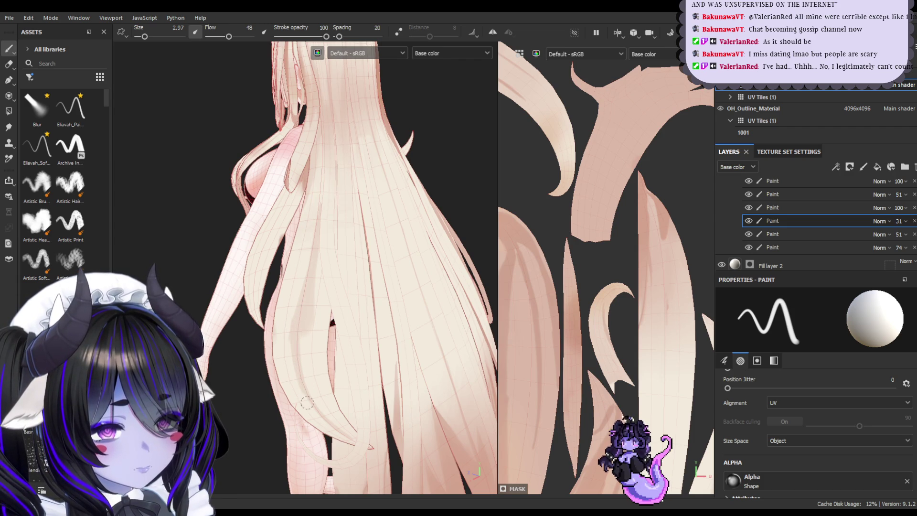
mouse_move(311, 334)
alt+mouse_down()
mouse_move(346, 305)
mouse_move(303, 299)
mouse_move(322, 321)
mouse_move(300, 322)
alt+mouse_up()
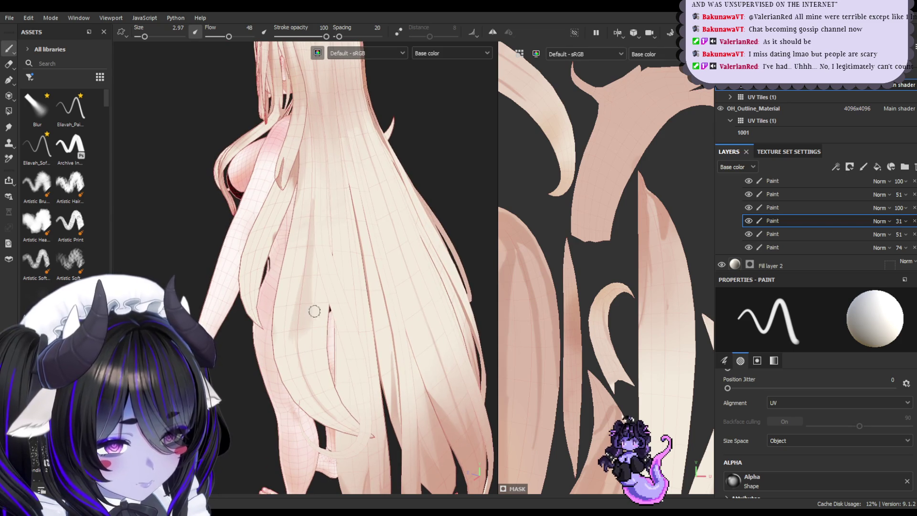
alt+drag(323, 272, 349, 245)
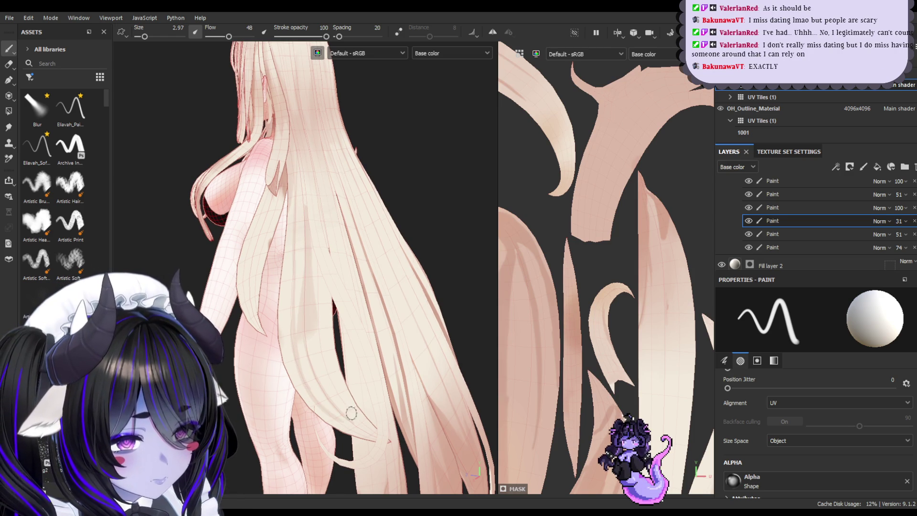
mouse_move(397, 317)
alt+mouse_down()
mouse_move(332, 354)
mouse_move(348, 307)
alt+mouse_up()
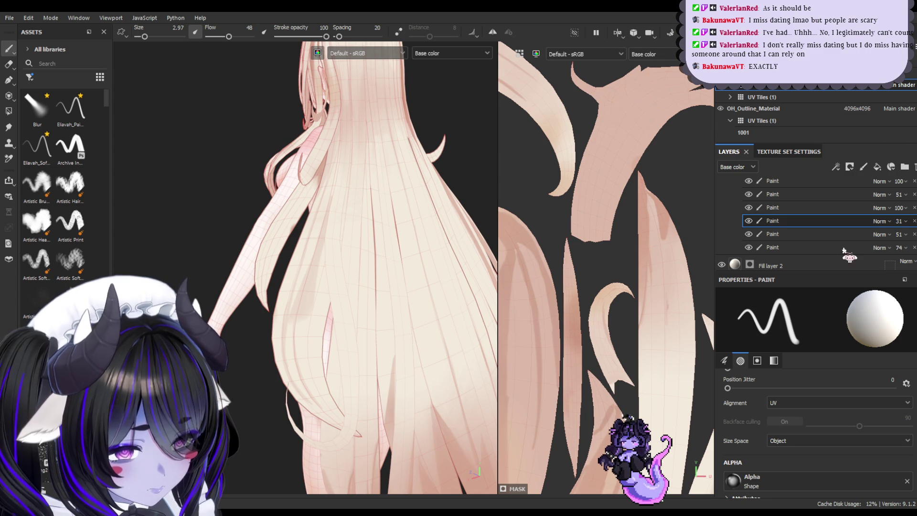
alt+drag(313, 366, 337, 374)
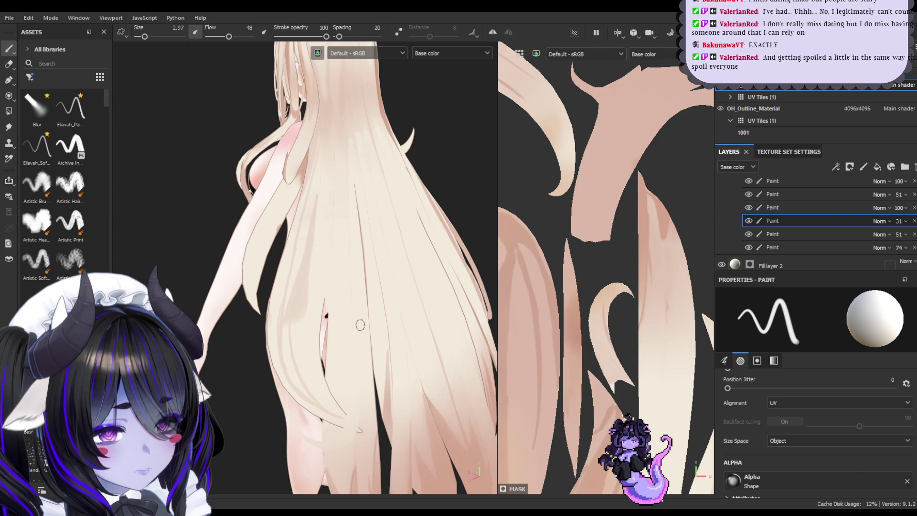
alt+drag(360, 327, 301, 296)
mouse_move(312, 333)
alt+mouse_down()
mouse_move(337, 344)
mouse_move(383, 267)
mouse_move(308, 336)
mouse_move(317, 256)
mouse_move(229, 182)
alt+mouse_up()
click(10, 63)
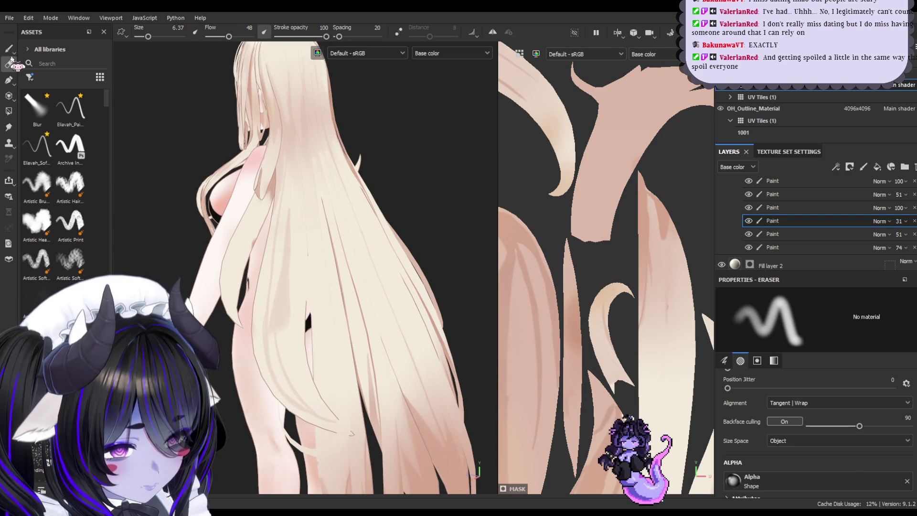
key(bracketleft)
key(bracketleft)
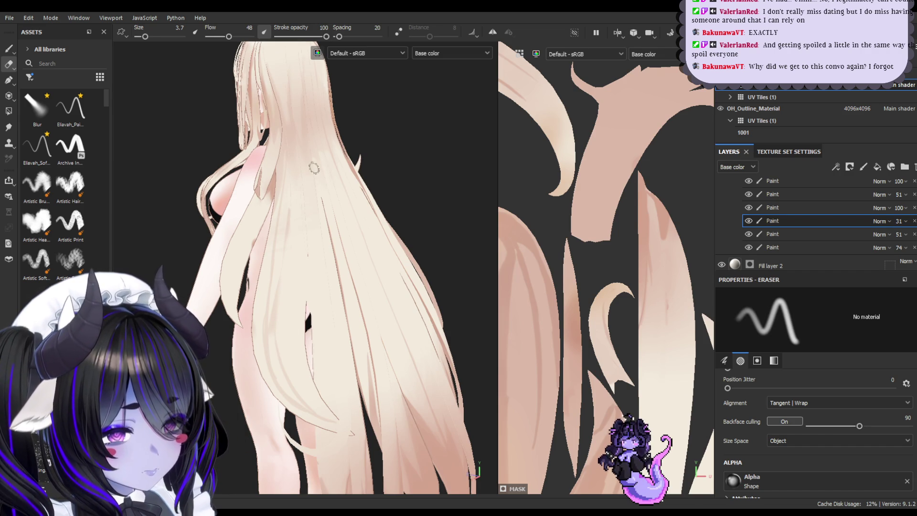
- Paint four darker strand strokes down the back hair
key(1)
drag(284, 300, 312, 398)
drag(290, 317, 307, 395)
mouse_move(287, 335)
mouse_down()
mouse_move(283, 384)
mouse_move(286, 305)
mouse_up()
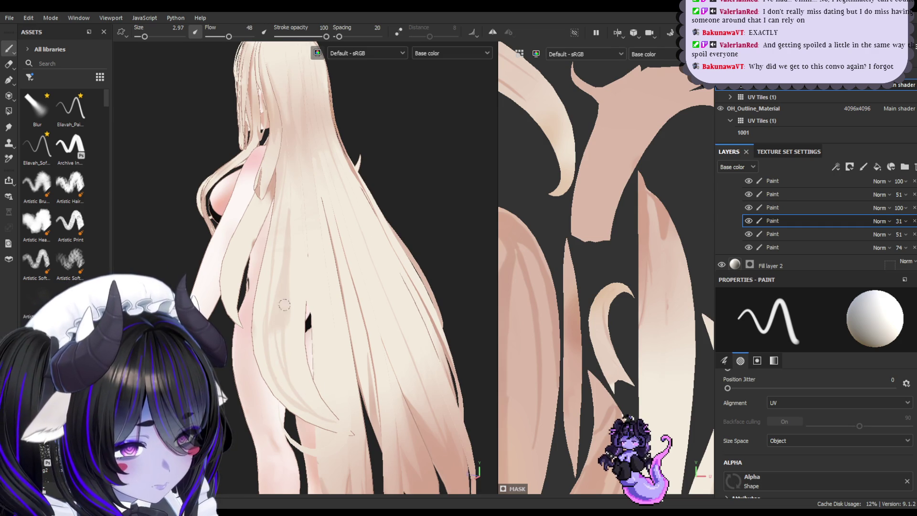
drag(280, 341, 292, 390)
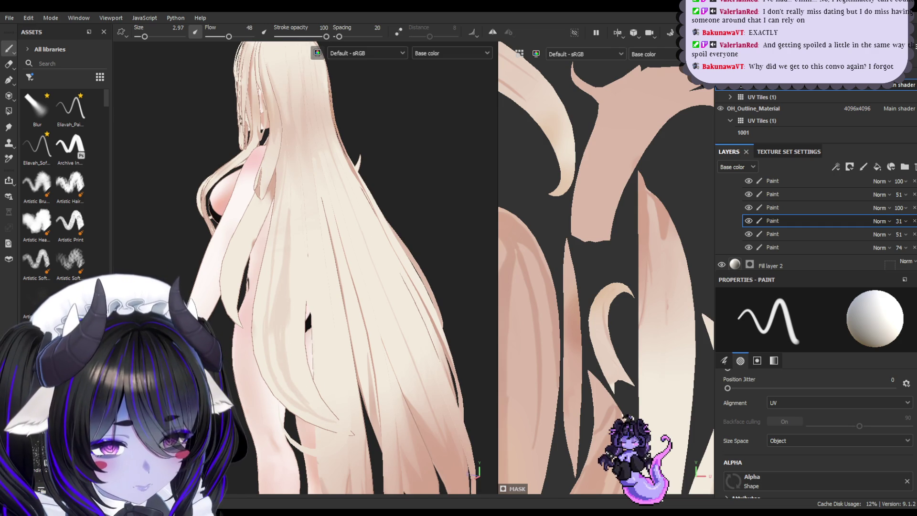
- Erase shading to lighten a strand, enlarge the eraser, then paint a thin darker stroke
key(e)
drag(288, 335, 302, 376)
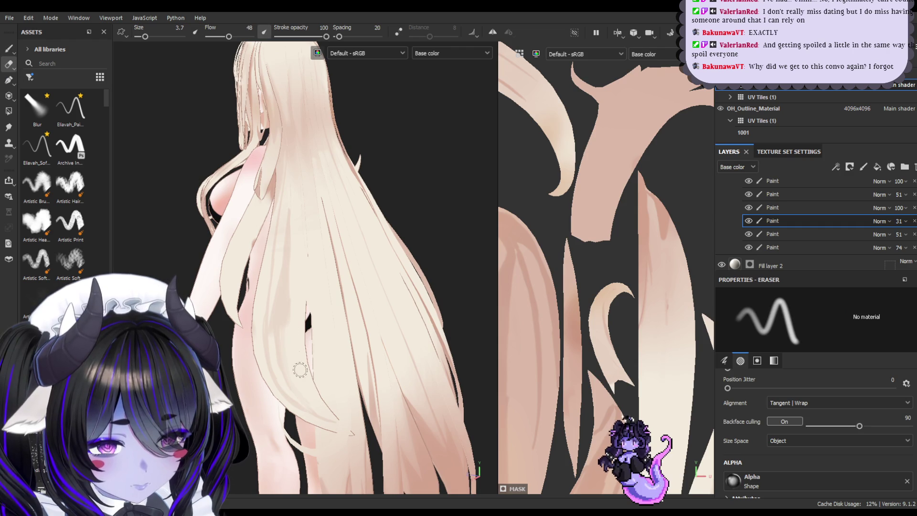
key(bracketright)
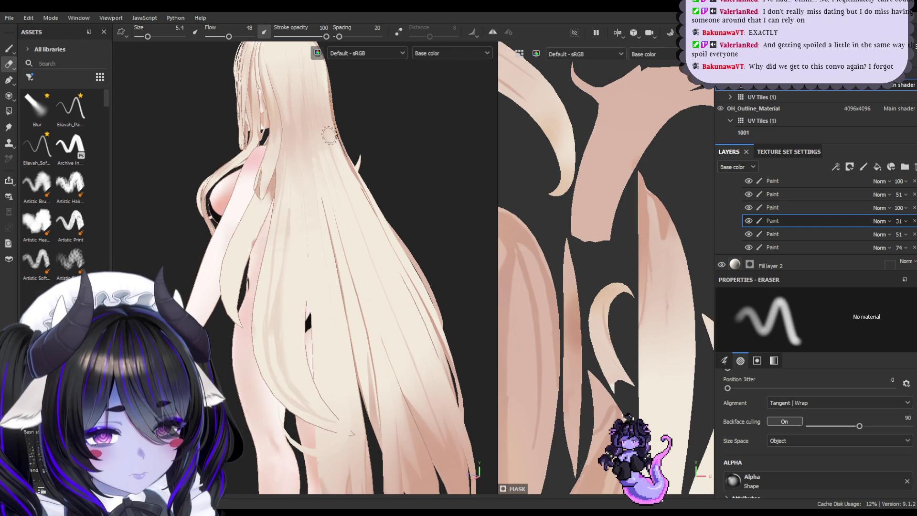
key(bracketright)
key(bracketright)
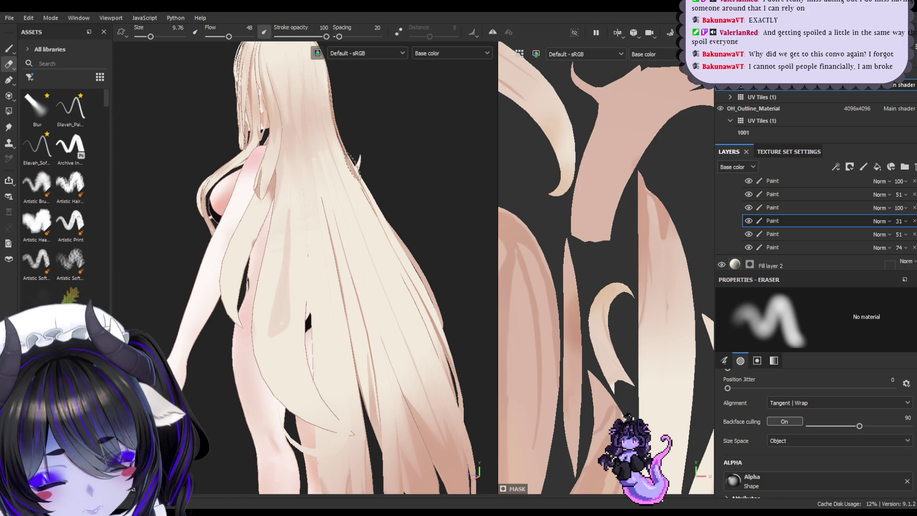
click(10, 47)
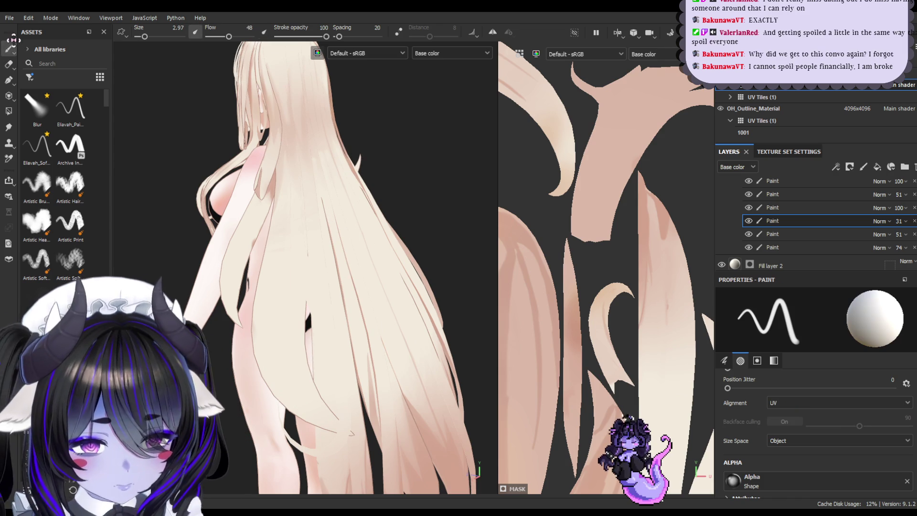
mouse_move(250, 306)
alt+mouse_down()
mouse_move(302, 302)
mouse_move(322, 318)
mouse_move(304, 250)
mouse_move(283, 255)
alt+mouse_up()
drag(225, 164, 257, 336)
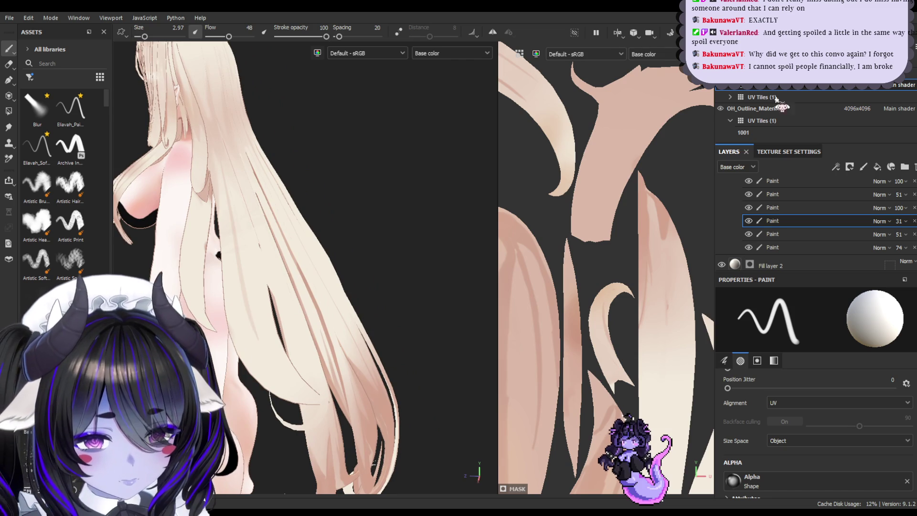
- Undo the stray thin stroke and paint faint strand strokes down the side of the hair
key(ctrl+z)
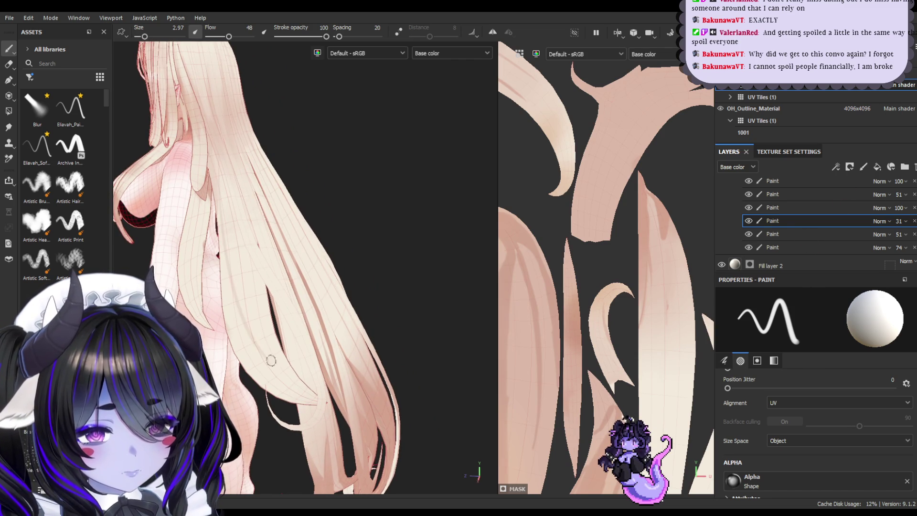
mouse_move(233, 244)
alt+mouse_down()
mouse_move(220, 267)
mouse_move(254, 269)
alt+mouse_up()
drag(286, 191, 304, 331)
drag(285, 202, 314, 387)
drag(287, 185, 316, 372)
drag(289, 184, 307, 371)
- Add more downward strand strokes and a lighter streak along the lower hair
drag(291, 286, 338, 376)
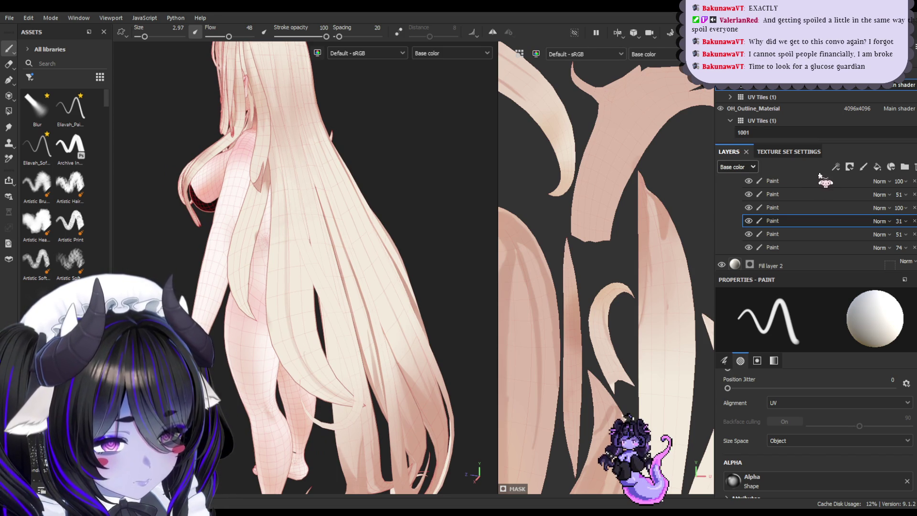
drag(284, 175, 300, 371)
drag(282, 225, 313, 384)
drag(282, 285, 335, 394)
mouse_move(301, 318)
mouse_down()
mouse_move(339, 395)
mouse_move(340, 385)
mouse_up()
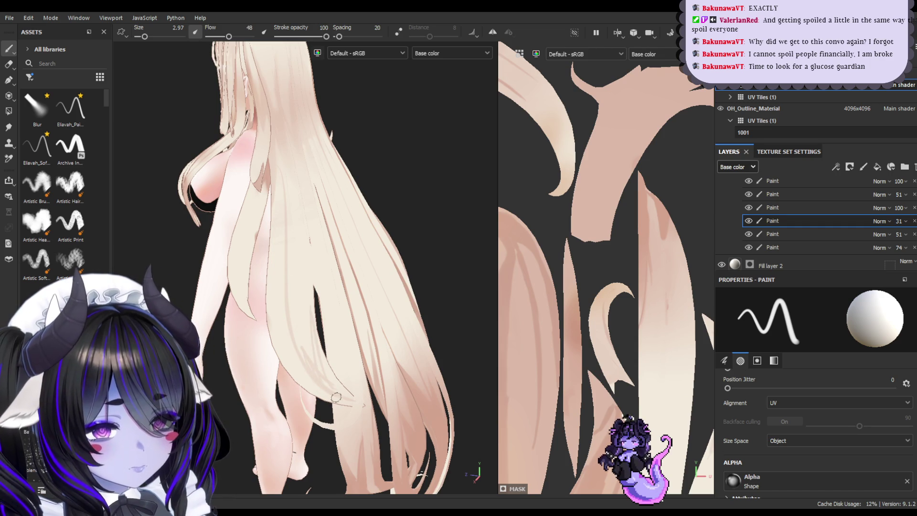
drag(346, 390, 330, 377)
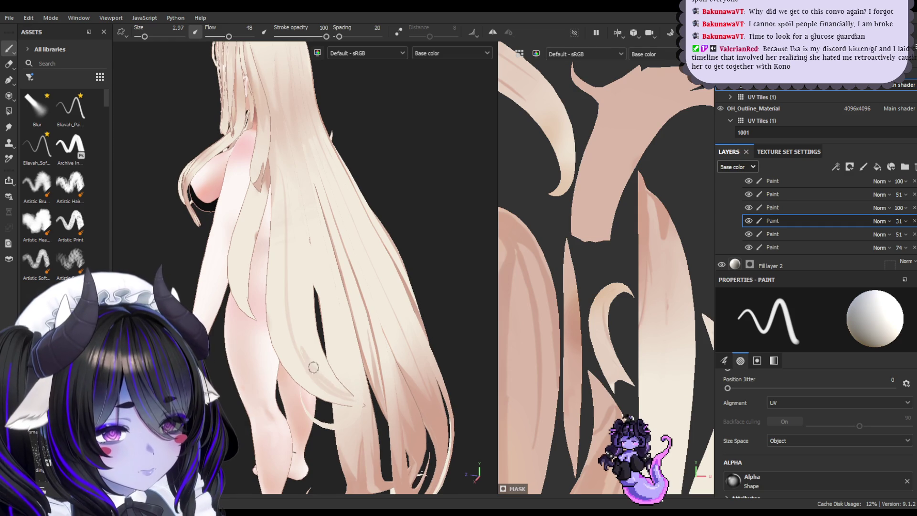
mouse_move(374, 256)
alt+mouse_down()
mouse_move(362, 272)
mouse_move(279, 291)
alt+mouse_up()
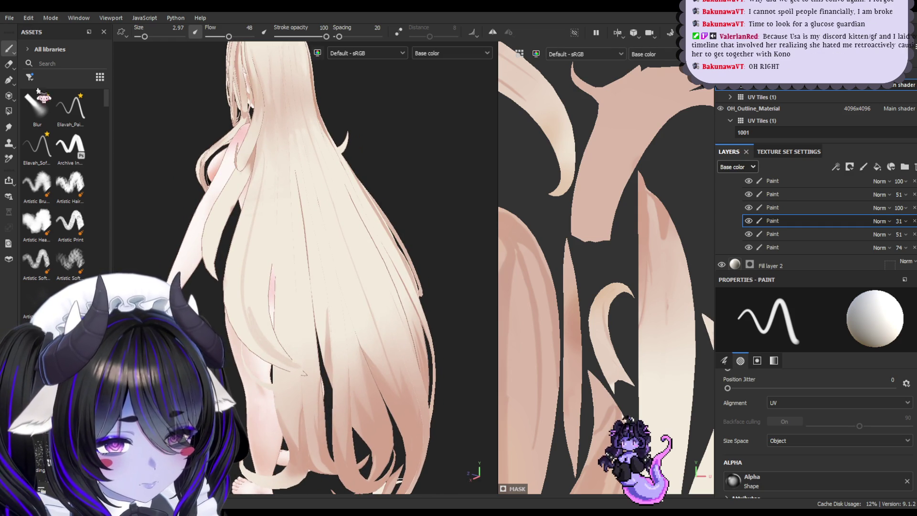
- Toggle between eraser and paint brush, then reduce the brush from 6.37 to 2.97
key(e)
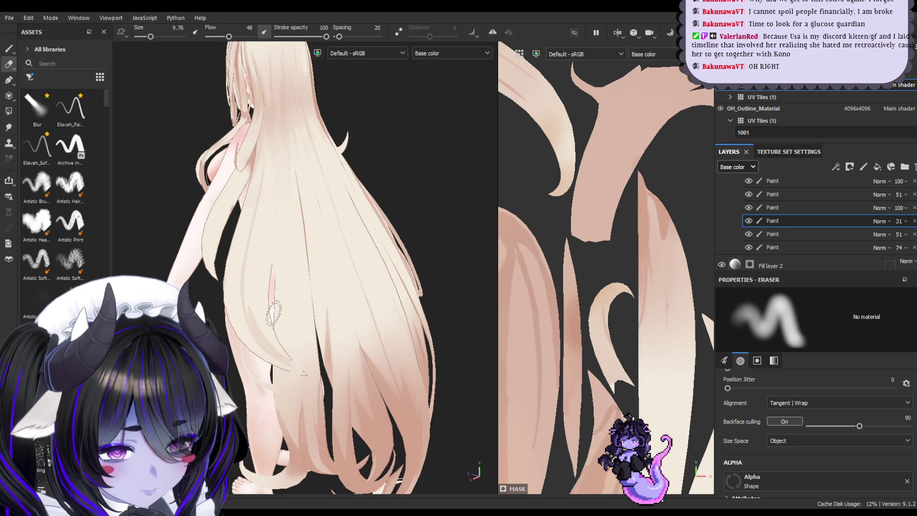
alt+drag(261, 314, 246, 302)
ctrl+right_drag(246, 302, 224, 302)
key(b)
key(e)
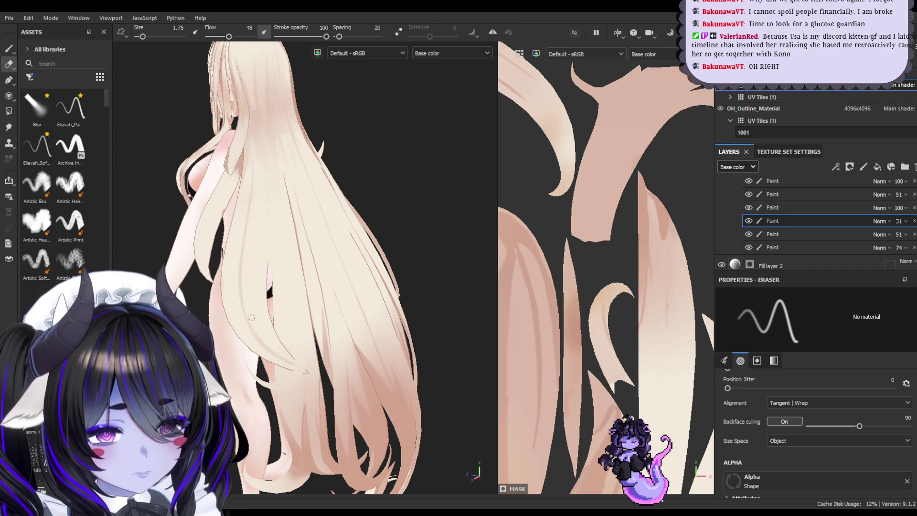
key(b)
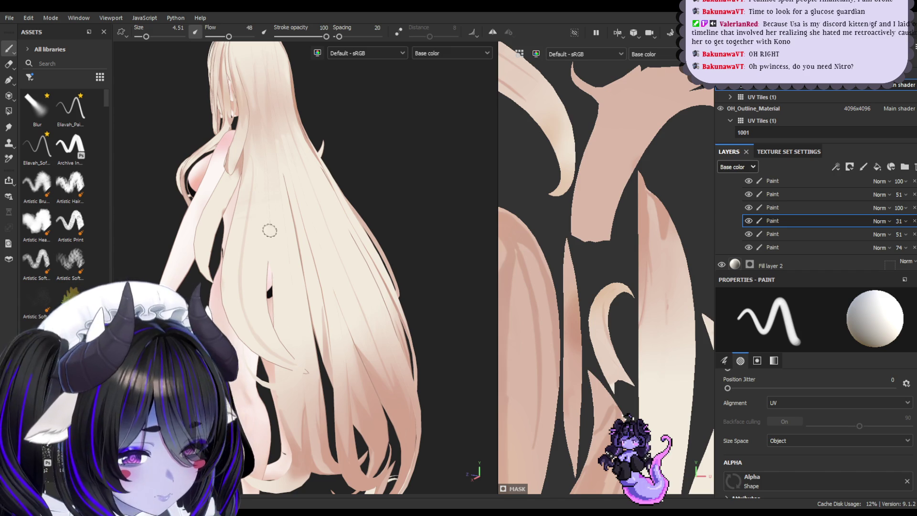
key(bracketright)
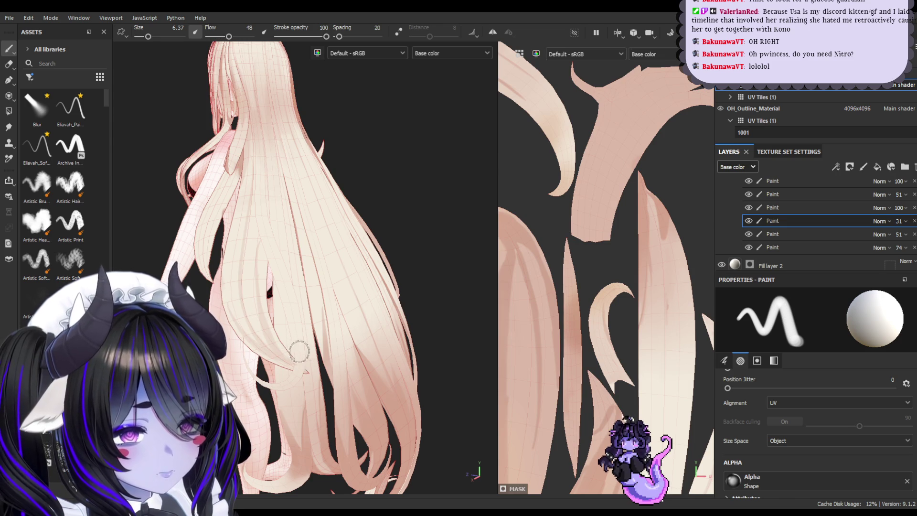
key(bracketleft)
key(bracketleft)
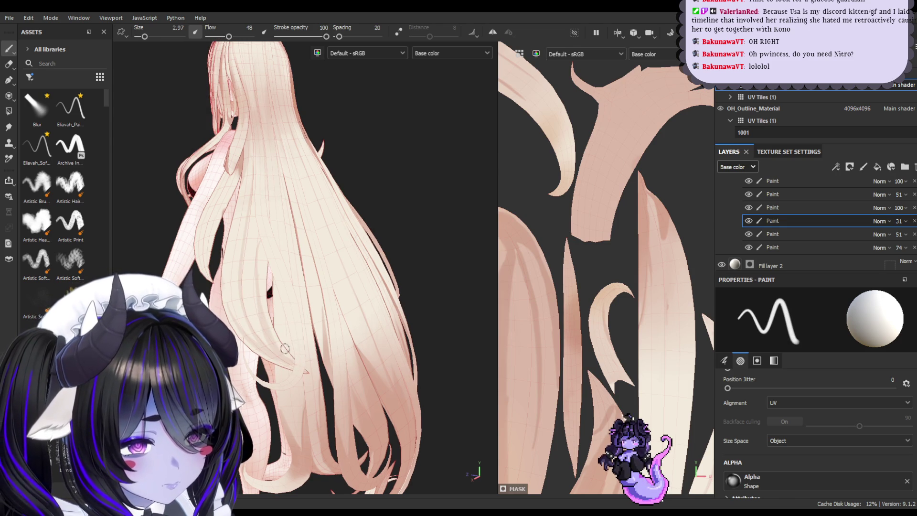
alt+drag(290, 358, 293, 364)
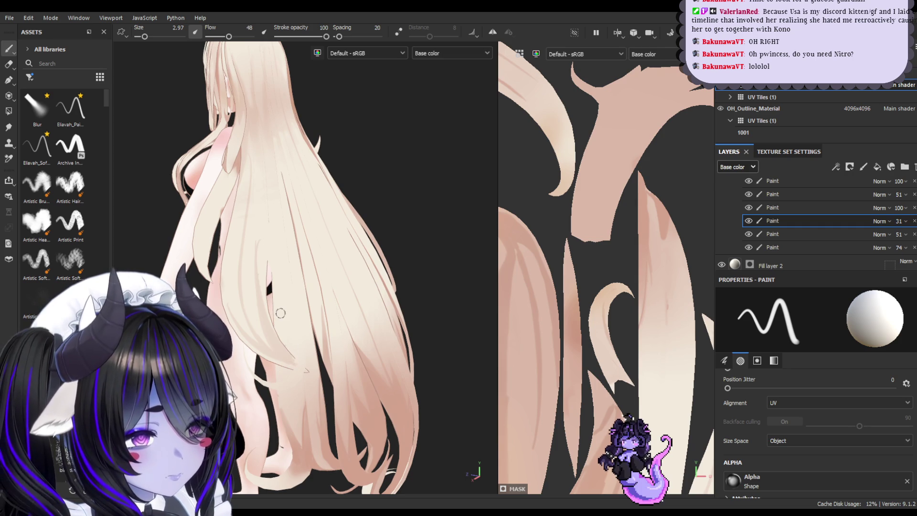
scroll(574, 202, down, 5)
- Zoom onto the hair strips in the UV view and paint two light strand strokes along them
scroll(573, 203, up, 3)
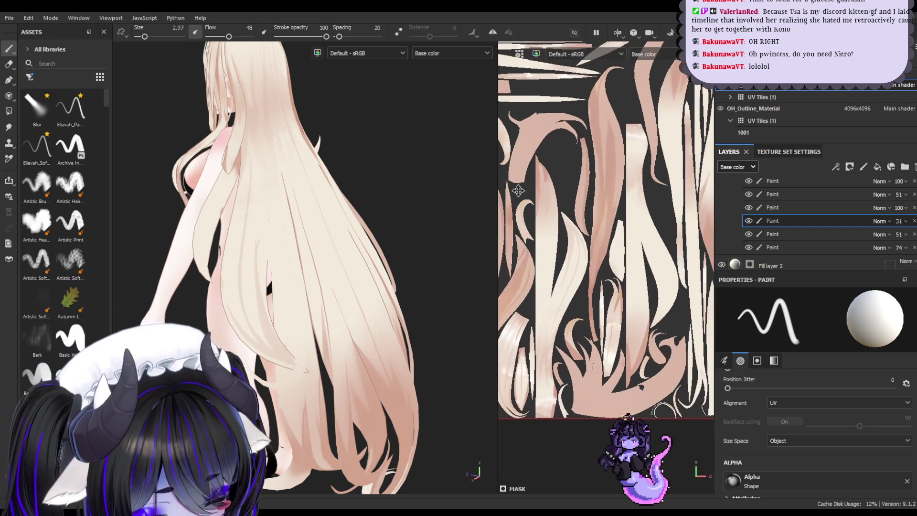
scroll(621, 219, up, 2)
scroll(657, 202, down, 3)
scroll(657, 203, up, 5)
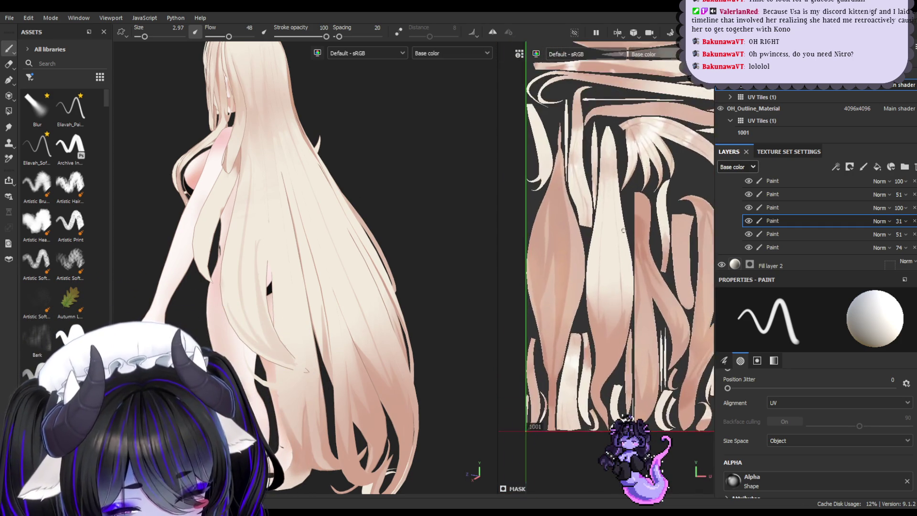
mouse_move(635, 261)
middle_down()
mouse_move(616, 206)
mouse_move(578, 287)
mouse_move(556, 265)
mouse_move(516, 253)
mouse_move(576, 247)
mouse_move(618, 291)
mouse_move(616, 230)
mouse_move(626, 268)
mouse_move(632, 262)
mouse_move(607, 258)
mouse_move(617, 284)
middle_up()
scroll(632, 262, up, 5)
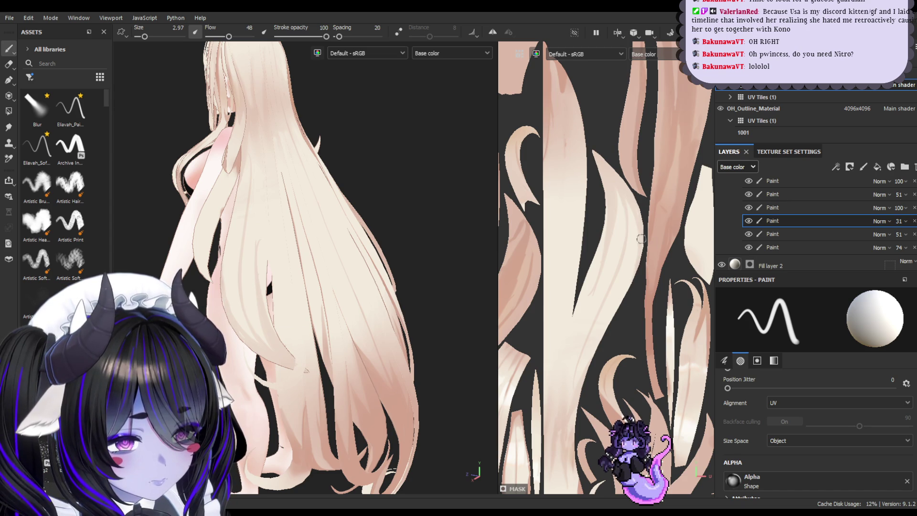
drag(633, 286, 643, 231)
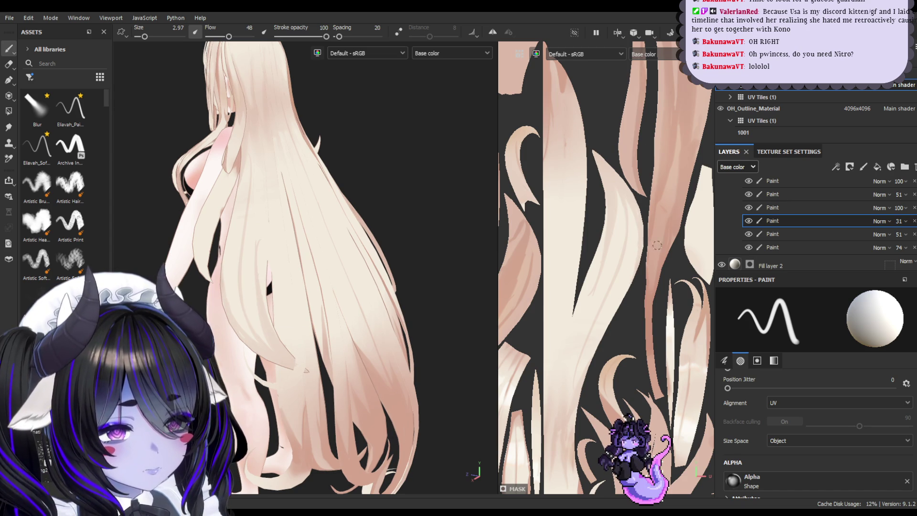
mouse_move(630, 292)
mouse_down()
mouse_move(643, 191)
mouse_move(621, 115)
mouse_up()
alt+drag(286, 160, 230, 179)
mouse_move(285, 194)
alt+mouse_down()
mouse_move(284, 184)
mouse_move(313, 205)
mouse_move(280, 224)
alt+mouse_up()
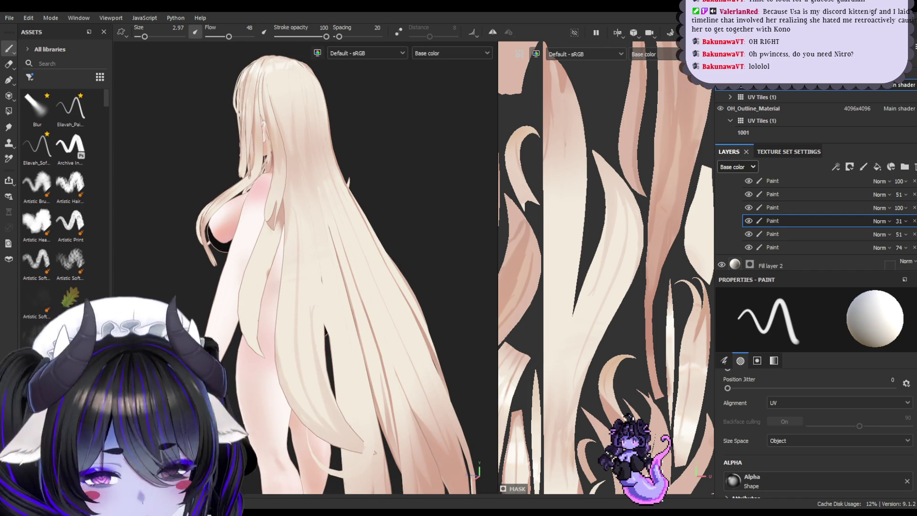
- Toggle the Paint sublayers under Fill layer 1 off and on to compare the shading
click(749, 221)
click(749, 221)
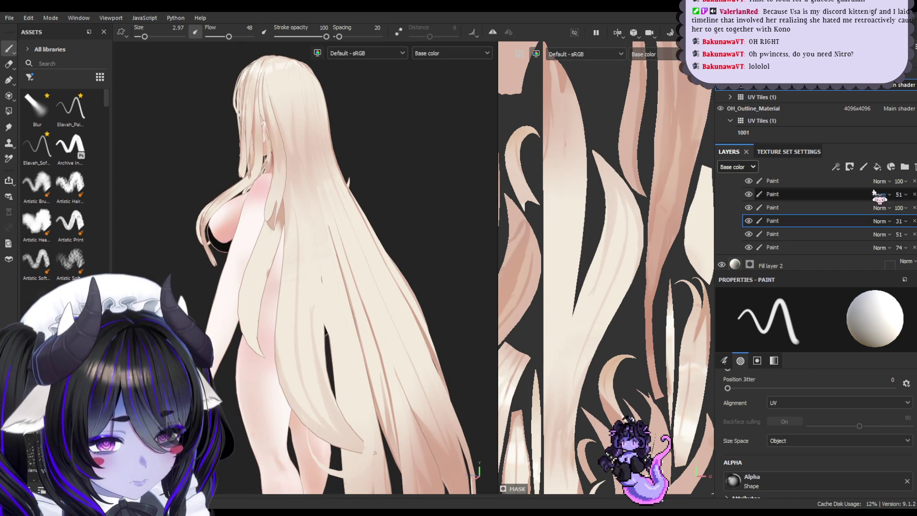
scroll(880, 215, up, 3)
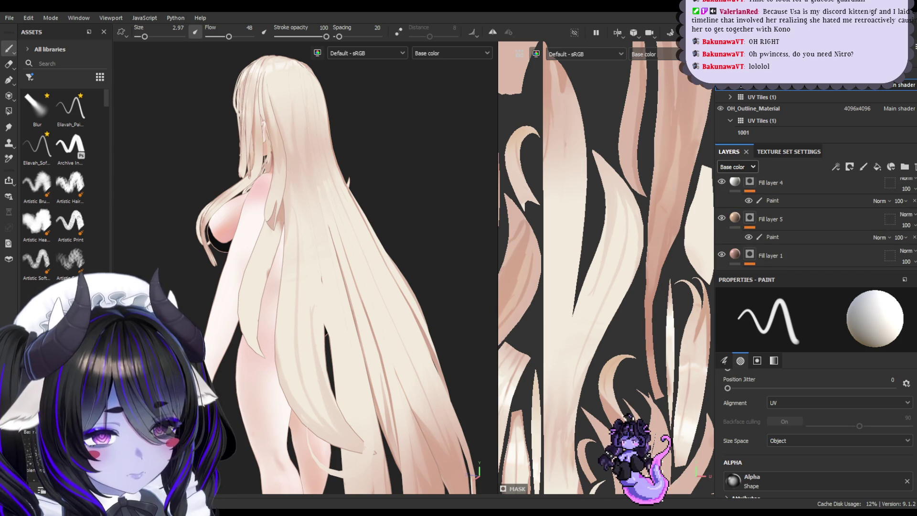
scroll(892, 216, down, 3)
click(748, 214)
click(749, 214)
click(749, 227)
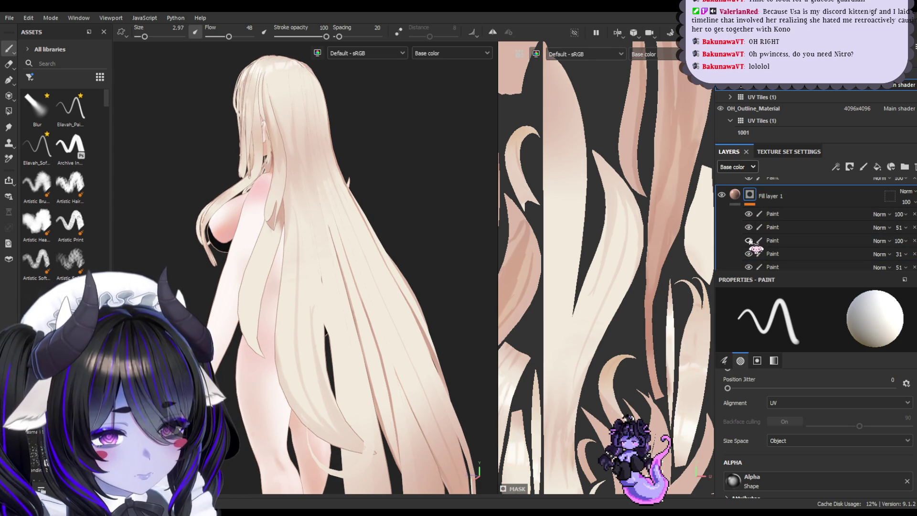
- Select the 31% Paint layer with the Paint tool active and recheck its visibility
click(759, 240)
click(9, 64)
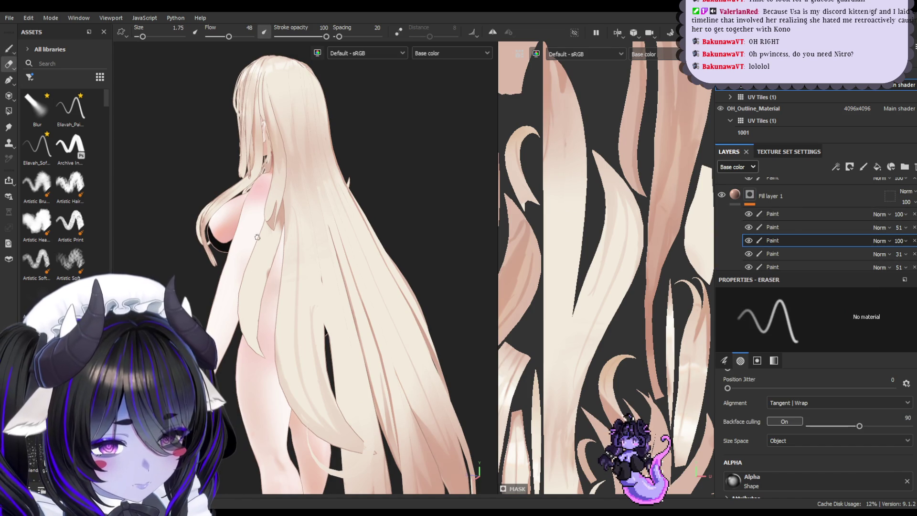
click(9, 48)
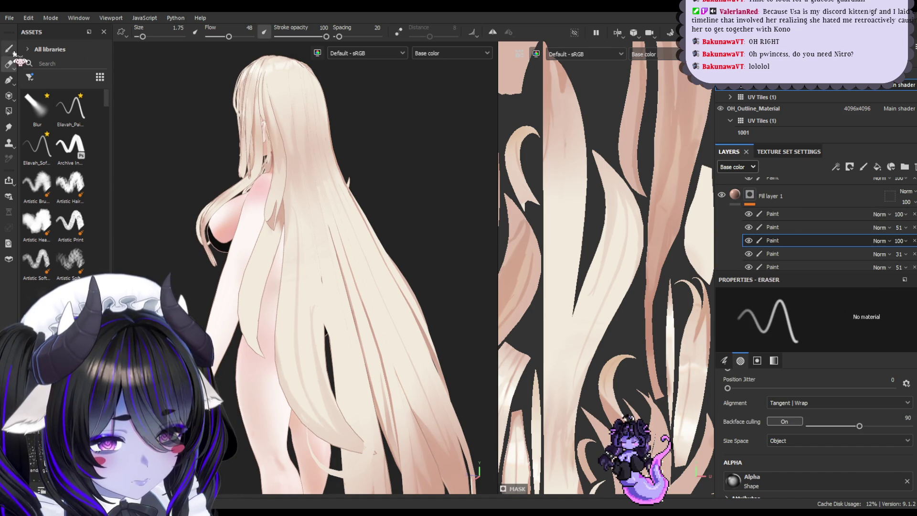
click(803, 253)
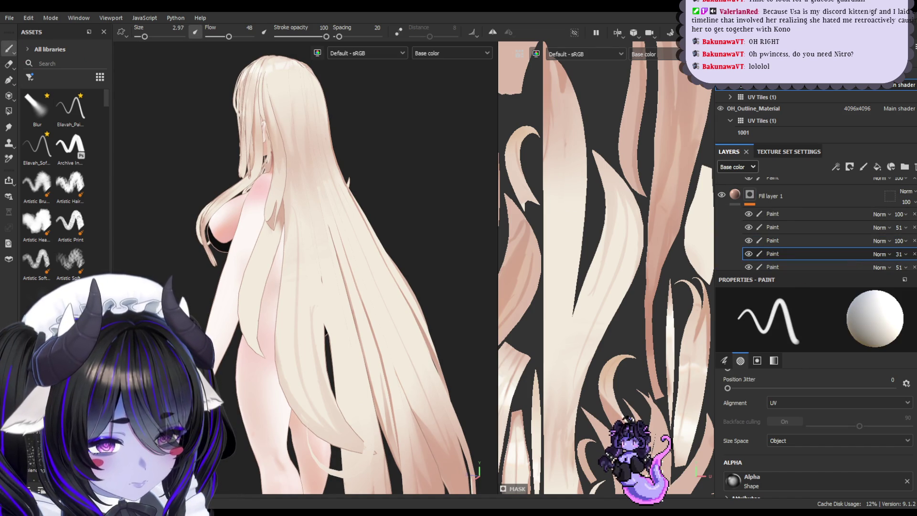
click(747, 241)
click(747, 241)
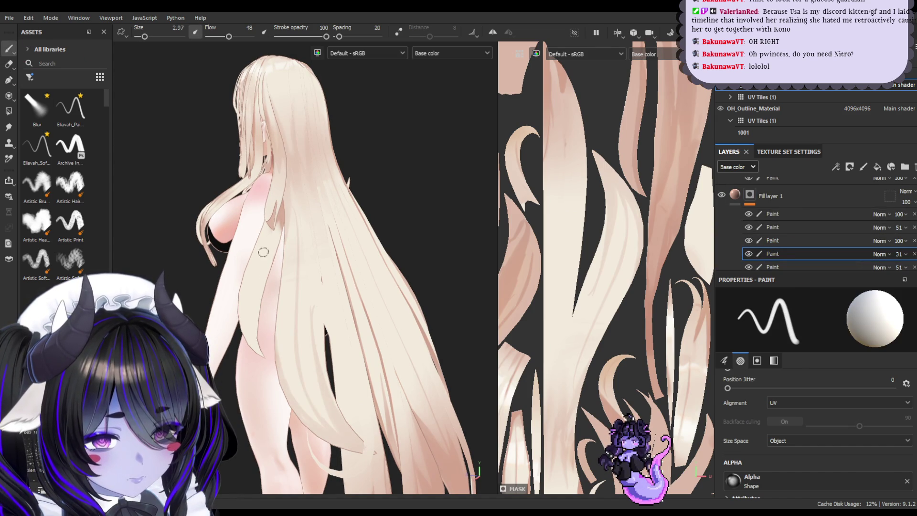
- Paint thin darker strands along the hair's left edge, enlarging the brush once
drag(256, 251, 254, 340)
drag(259, 269, 250, 293)
mouse_move(254, 328)
mouse_down()
mouse_move(258, 353)
mouse_move(277, 224)
mouse_up()
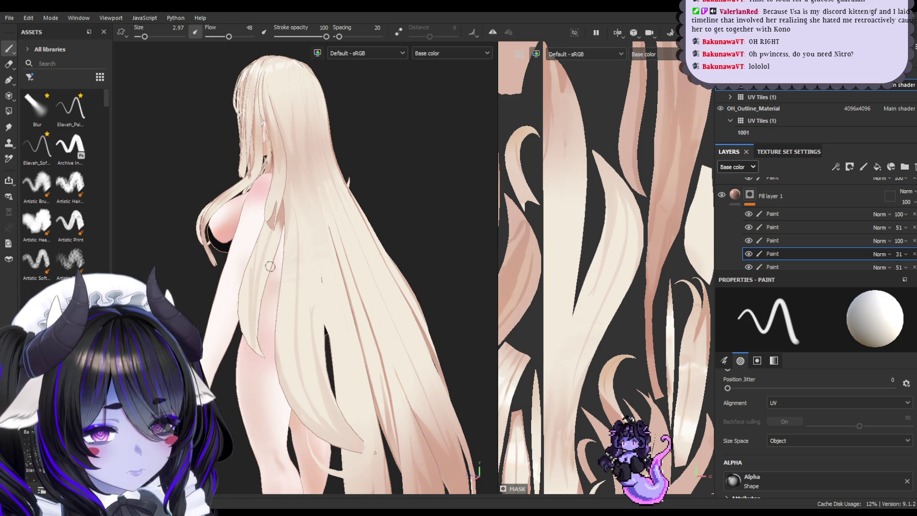
mouse_move(258, 306)
mouse_down()
mouse_move(274, 252)
mouse_move(262, 313)
mouse_move(261, 298)
mouse_up()
mouse_move(278, 241)
mouse_down()
mouse_move(255, 325)
mouse_move(258, 287)
mouse_move(257, 331)
mouse_up()
drag(267, 249, 261, 334)
drag(272, 256, 253, 296)
key(bracketright)
mouse_move(256, 237)
mouse_down()
mouse_move(251, 277)
mouse_move(260, 350)
mouse_move(254, 236)
mouse_move(266, 354)
mouse_move(240, 287)
mouse_move(257, 340)
mouse_move(265, 229)
mouse_move(257, 265)
mouse_up()
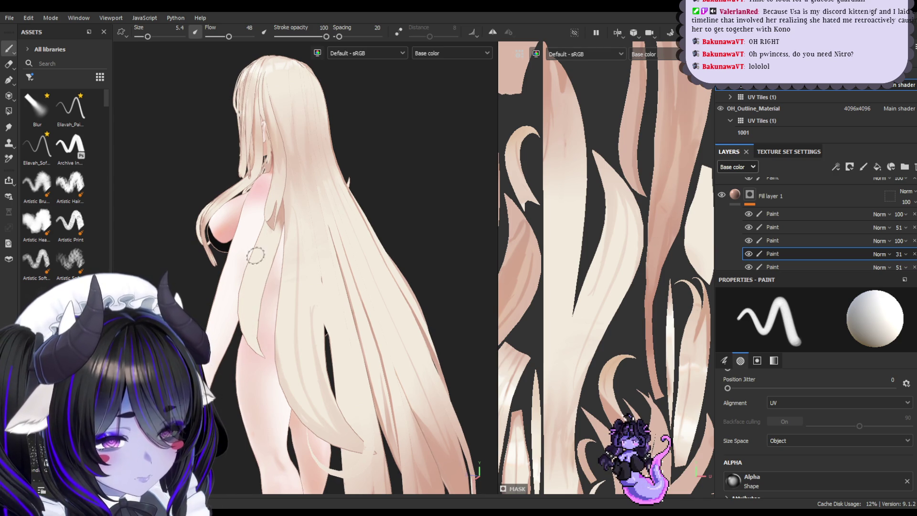
- Shrink the brush and add finer strands along the left edge, undoing the last one
key(bracketleft)
key(bracketleft)
mouse_move(250, 334)
mouse_down()
mouse_move(247, 255)
mouse_move(253, 315)
mouse_move(263, 260)
mouse_up()
mouse_move(250, 326)
mouse_down()
mouse_move(260, 265)
mouse_move(259, 291)
mouse_move(279, 239)
mouse_move(257, 348)
mouse_up()
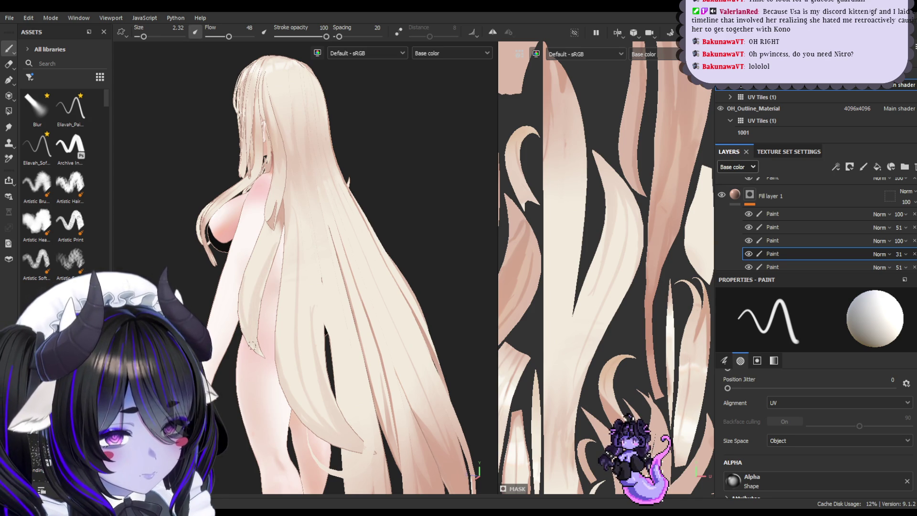
drag(262, 296, 276, 249)
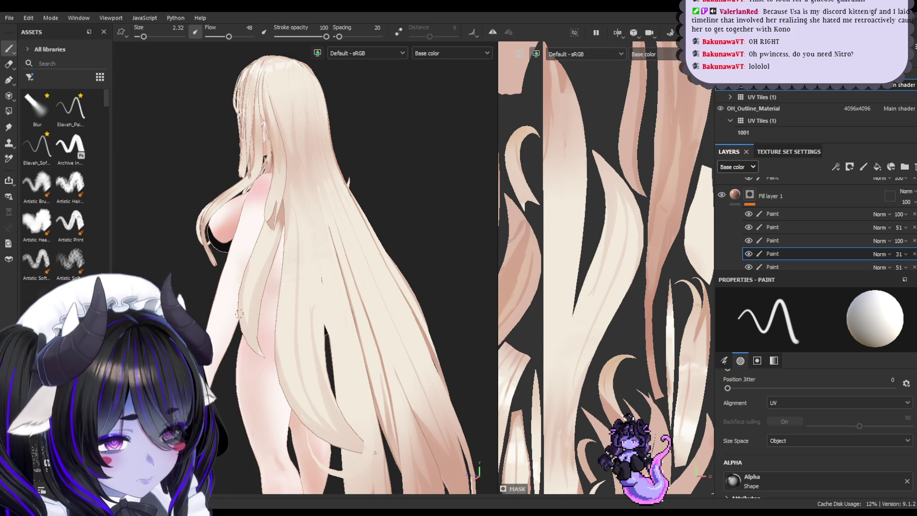
key(ctrl+z)
- Erase stray marks from a left-side view, then return to the 2.32 paint brush
mouse_move(396, 416)
alt+mouse_down()
mouse_move(363, 411)
mouse_move(427, 394)
alt+mouse_up()
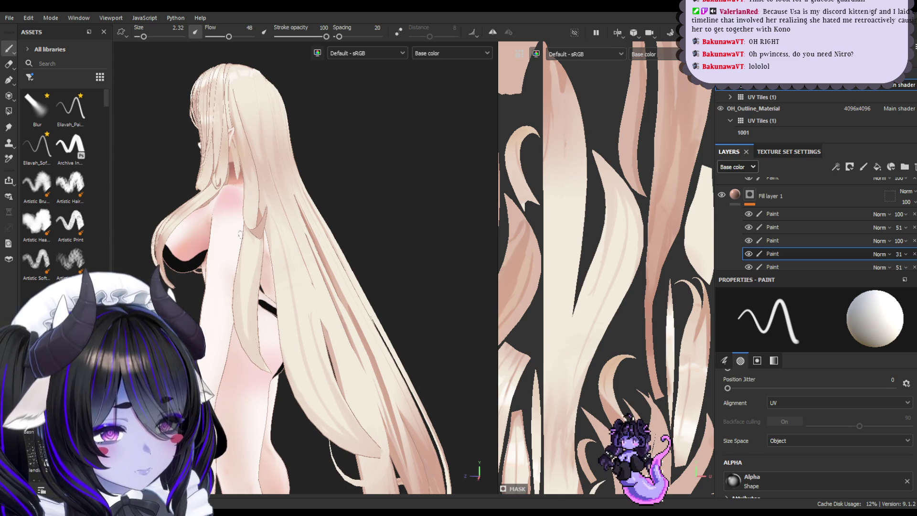
key(2)
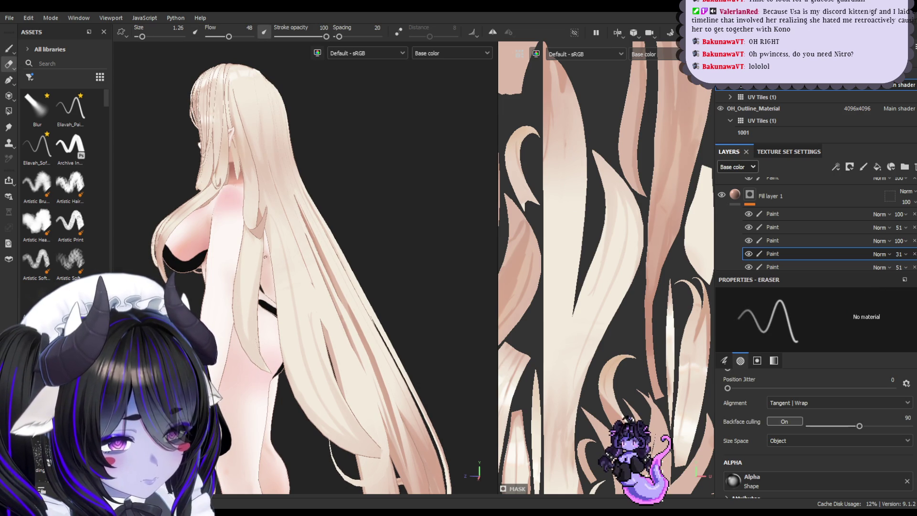
key(bracketright)
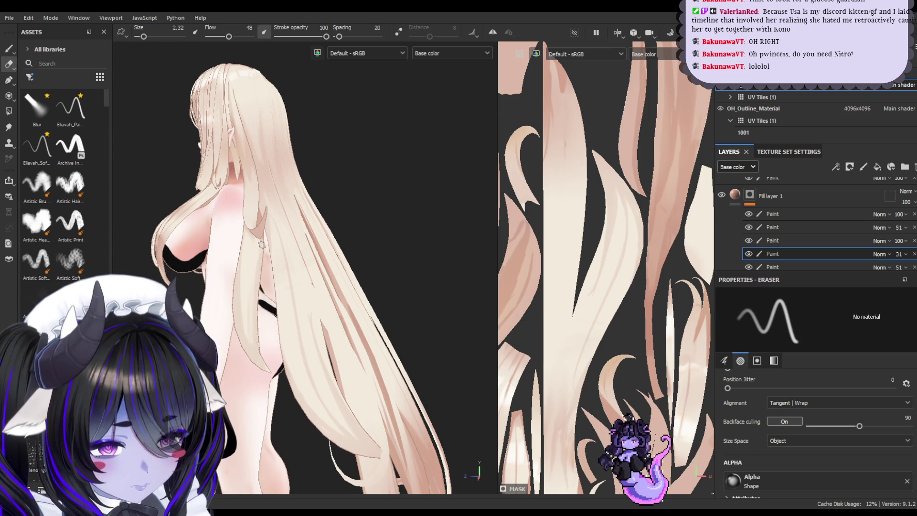
mouse_move(321, 295)
alt+mouse_down()
mouse_move(303, 287)
mouse_move(334, 291)
alt+mouse_up()
alt+drag(260, 253, 287, 290)
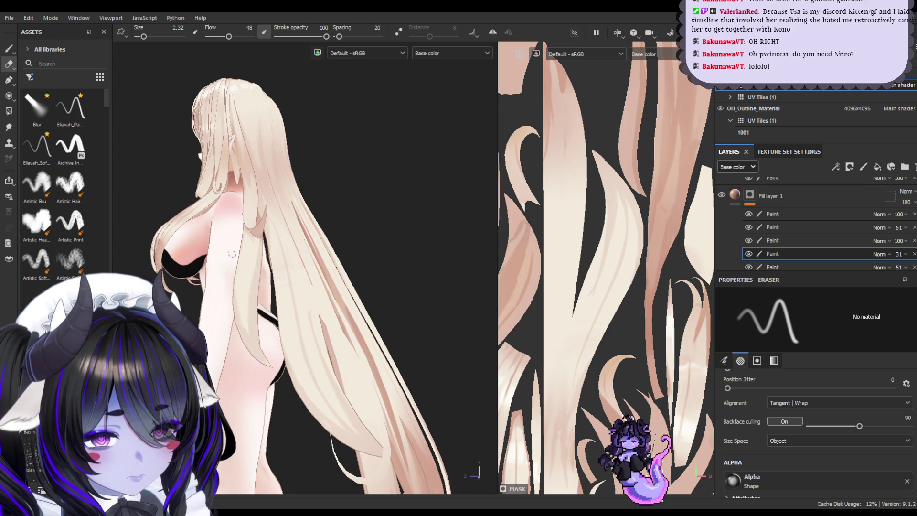
alt+drag(297, 281, 277, 287)
key(bracketleft)
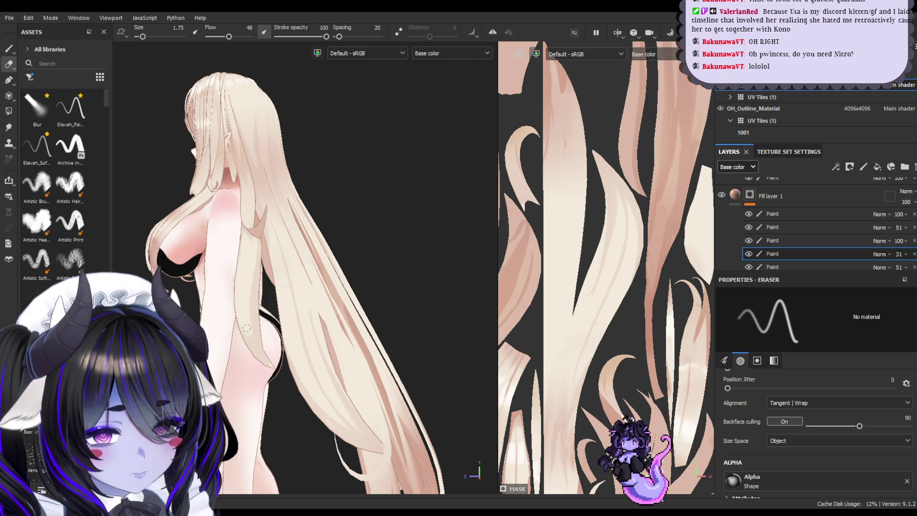
click(9, 47)
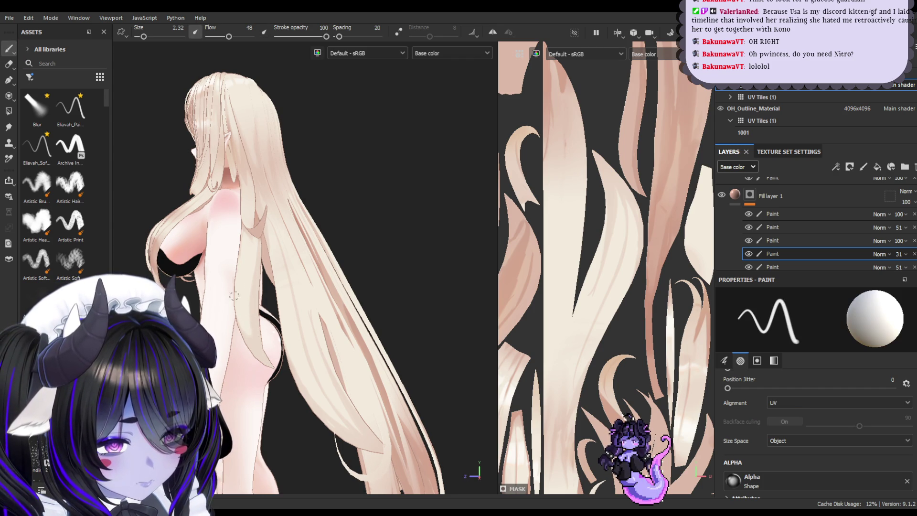
- Pick a different hair brush preset, save the project, and slightly enlarge the brush
click(70, 108)
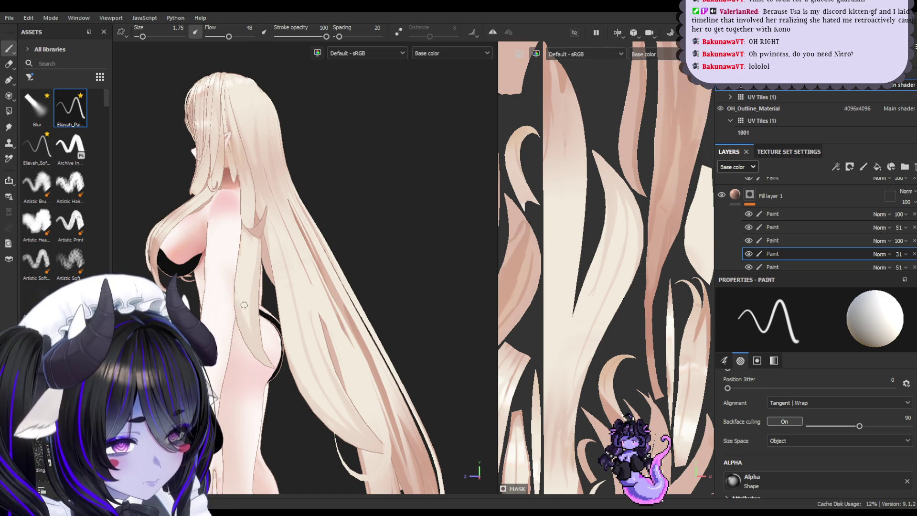
mouse_move(412, 357)
alt+mouse_down()
mouse_move(334, 357)
mouse_move(298, 267)
alt+mouse_up()
key(ctrl+s)
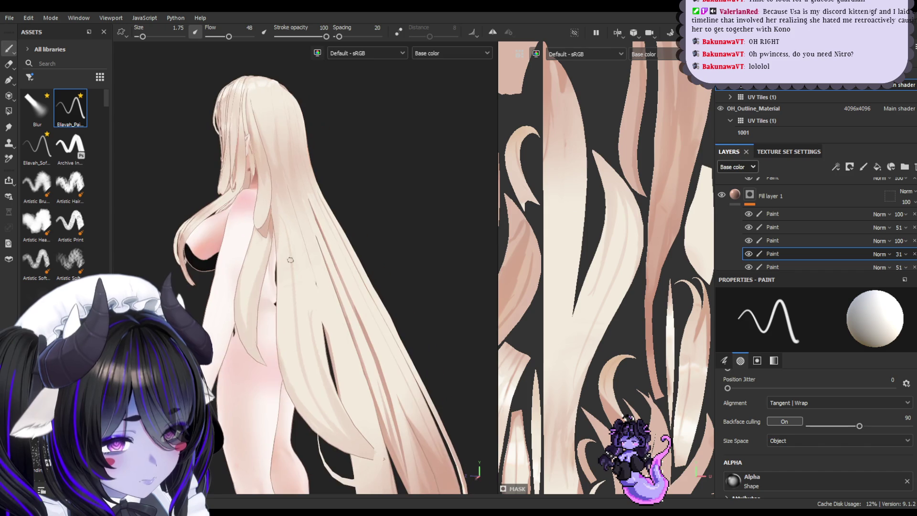
mouse_move(245, 317)
alt+mouse_down()
mouse_move(307, 242)
mouse_move(317, 158)
alt+mouse_up()
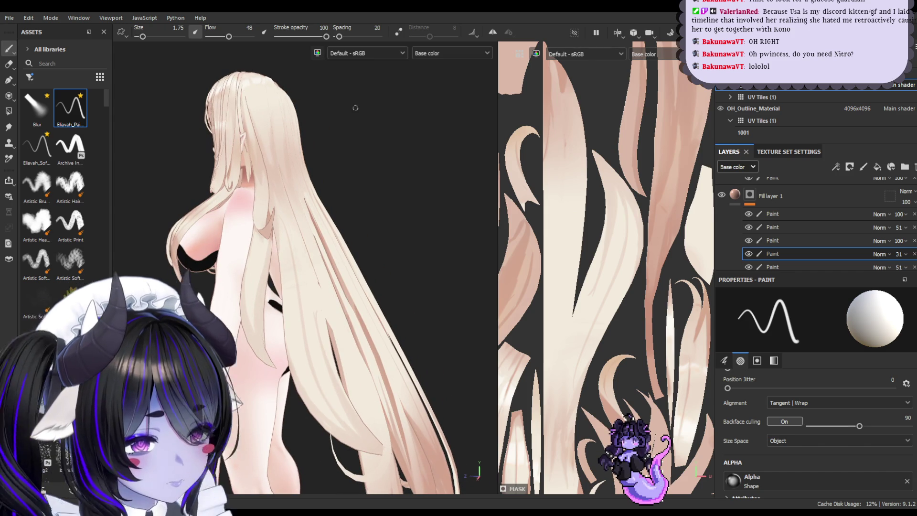
key(bracketright)
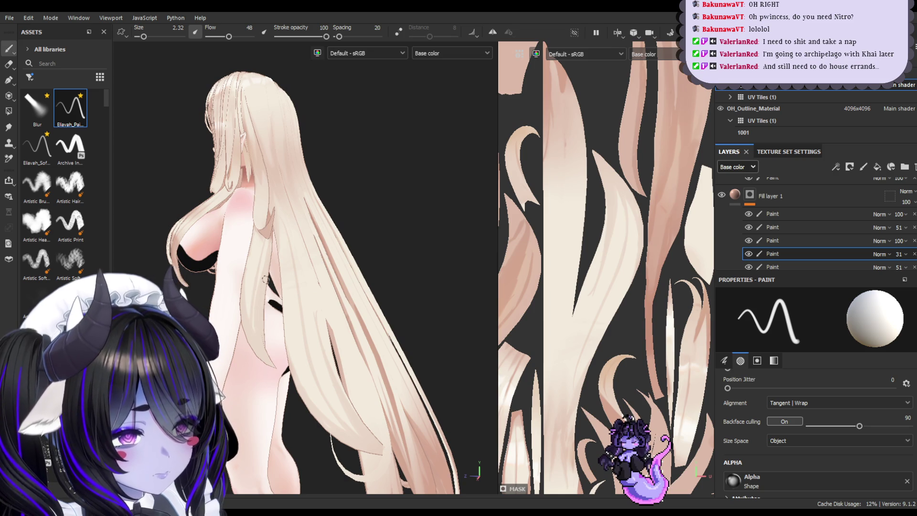
mouse_move(438, 421)
alt+mouse_down()
mouse_move(392, 427)
mouse_move(331, 396)
alt+mouse_up()
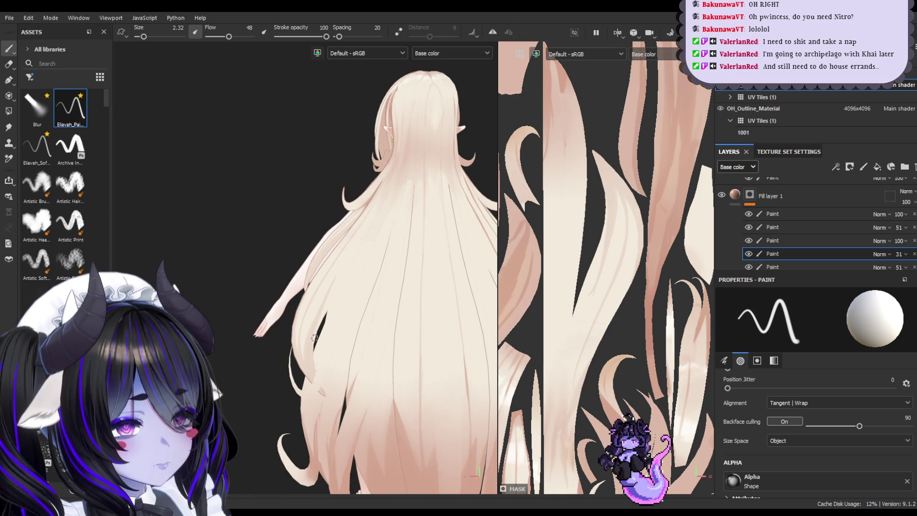
scroll(315, 338, down, 3)
mouse_move(315, 335)
alt+mouse_down()
mouse_move(291, 309)
mouse_move(317, 308)
mouse_move(296, 309)
alt+mouse_up()
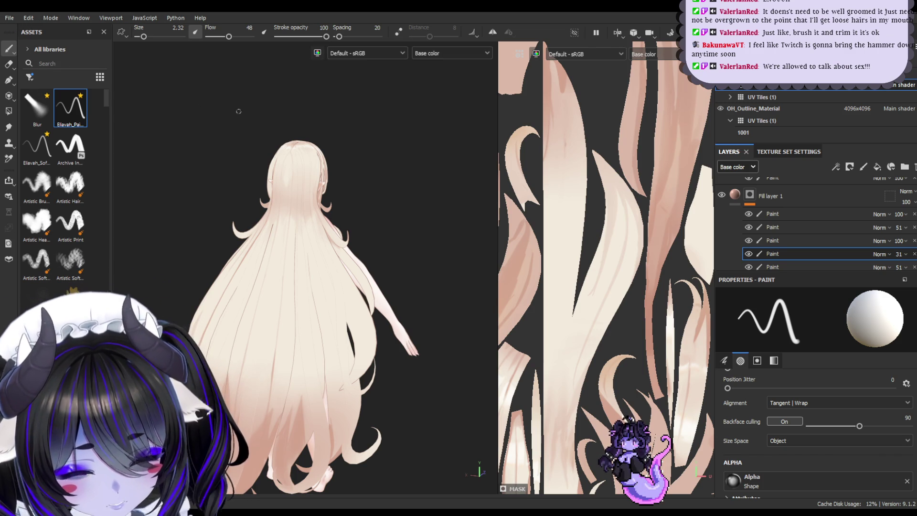
- Orbit, pan and zoom to inspect the painted hair from the side, front and back
mouse_move(286, 107)
alt+mouse_down()
mouse_move(295, 116)
mouse_move(223, 105)
alt+mouse_up()
scroll(268, 113, up, 6)
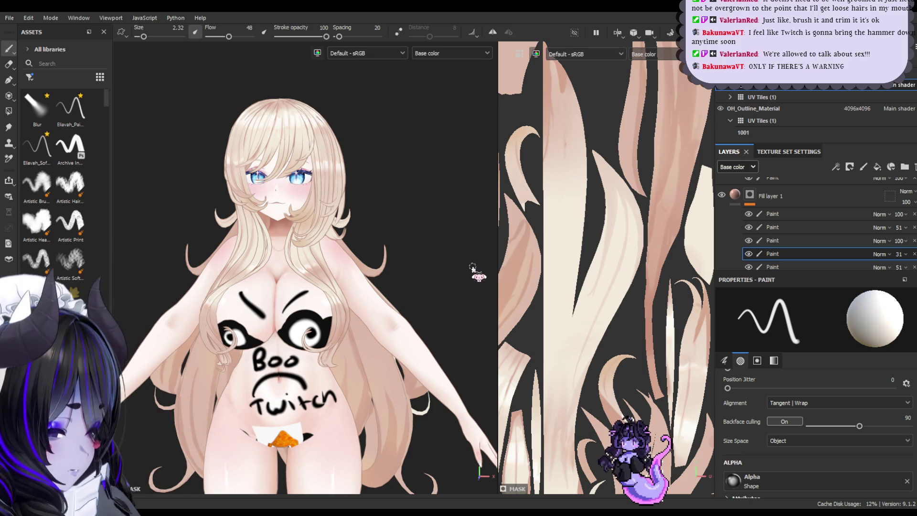
middle_drag(328, 137, 342, 148)
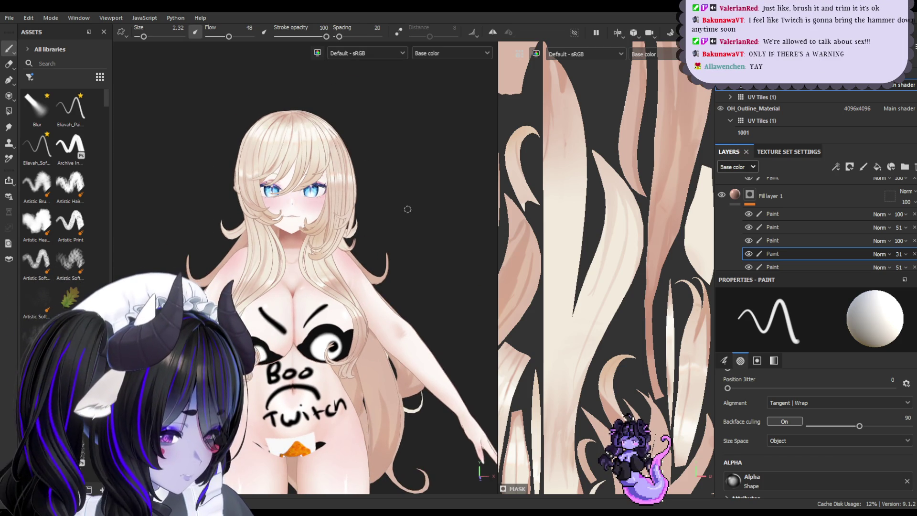
mouse_move(408, 294)
alt+mouse_down()
mouse_move(544, 293)
mouse_move(322, 268)
alt+mouse_up()
scroll(321, 268, up, 3)
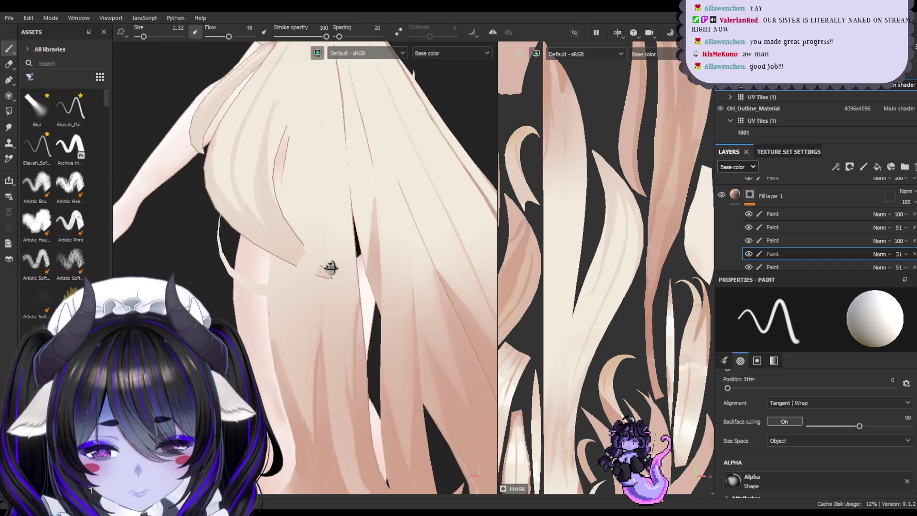
mouse_move(362, 311)
alt+mouse_down()
mouse_move(244, 239)
mouse_move(372, 243)
mouse_move(392, 253)
mouse_move(306, 267)
mouse_move(352, 280)
alt+mouse_up()
alt+middle_drag(352, 280, 414, 332)
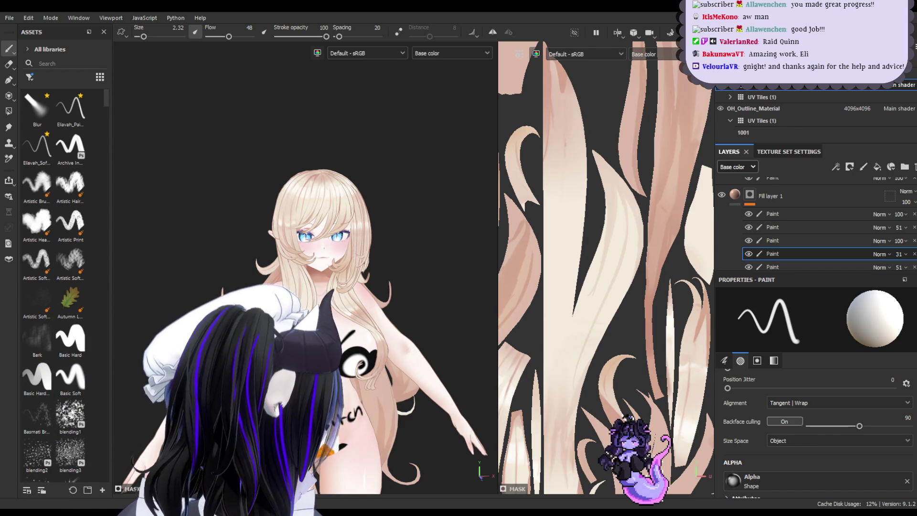
scroll(382, 145, up, 5)
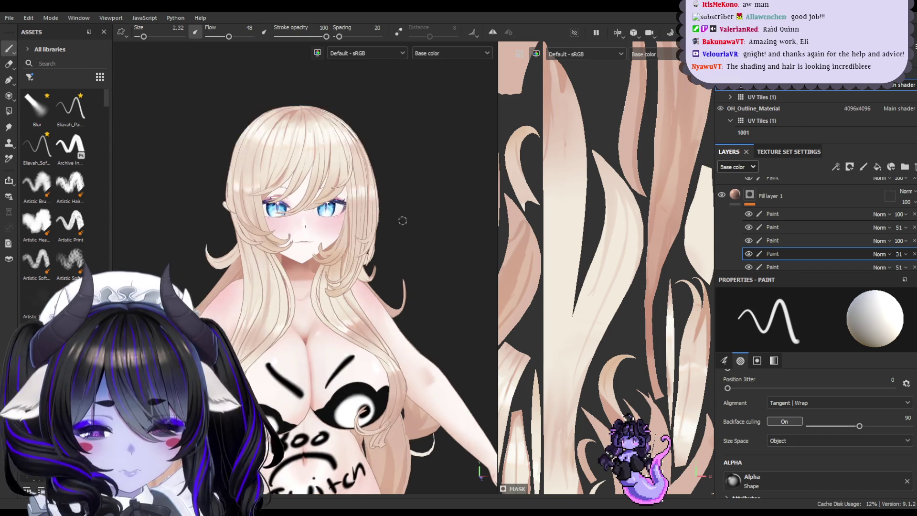
alt+drag(454, 187, 419, 208)
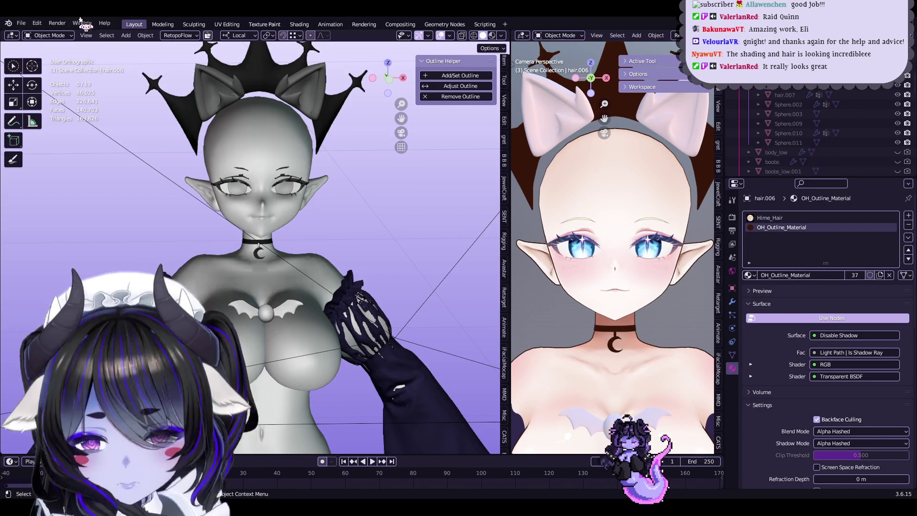
- Unhide the hair meshes and the dress and body pieces in the Outliner
click(21, 23)
mouse_move(57, 63)
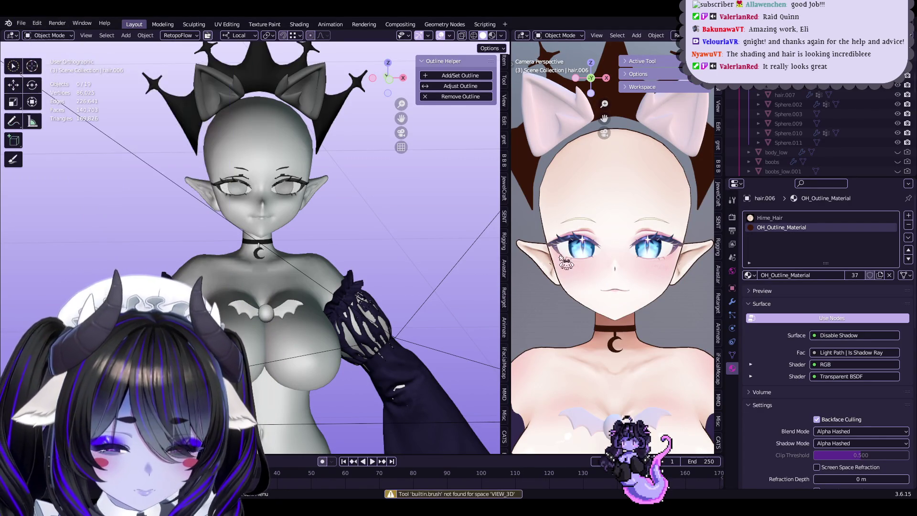
scroll(829, 136, up, 3)
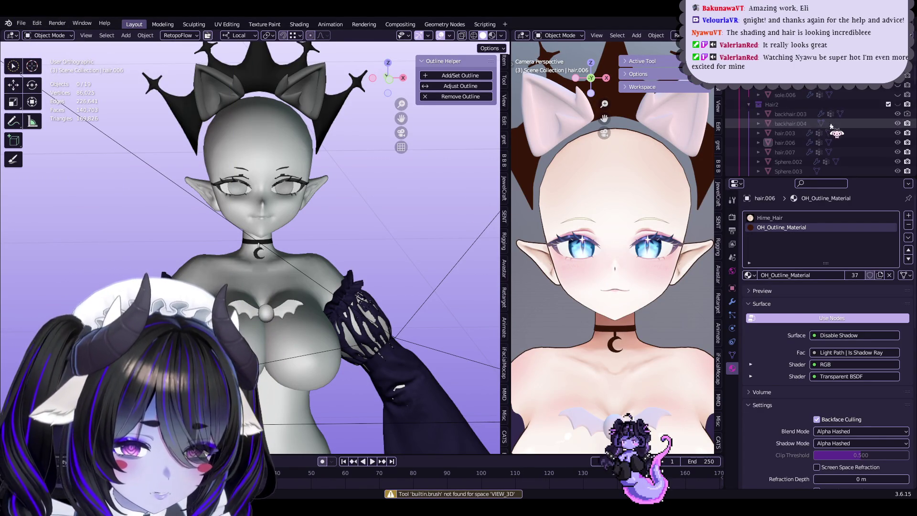
click(888, 109)
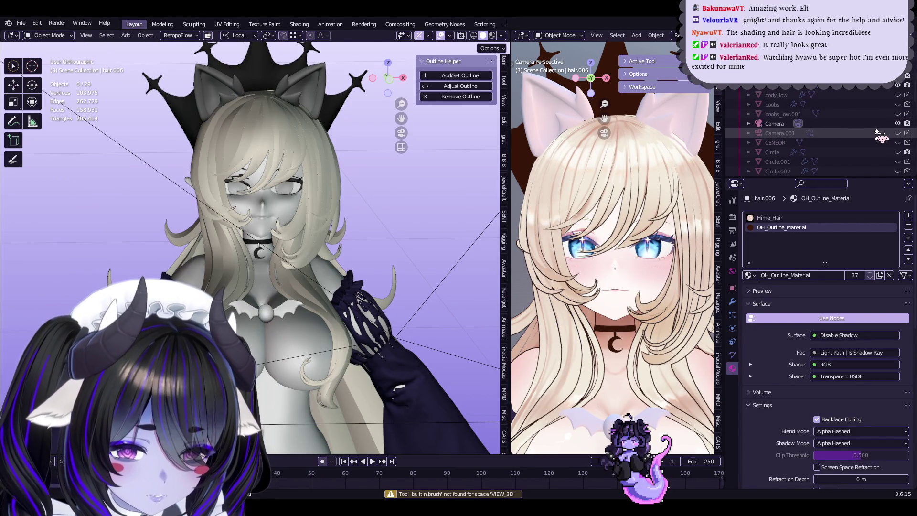
scroll(877, 132, down, 5)
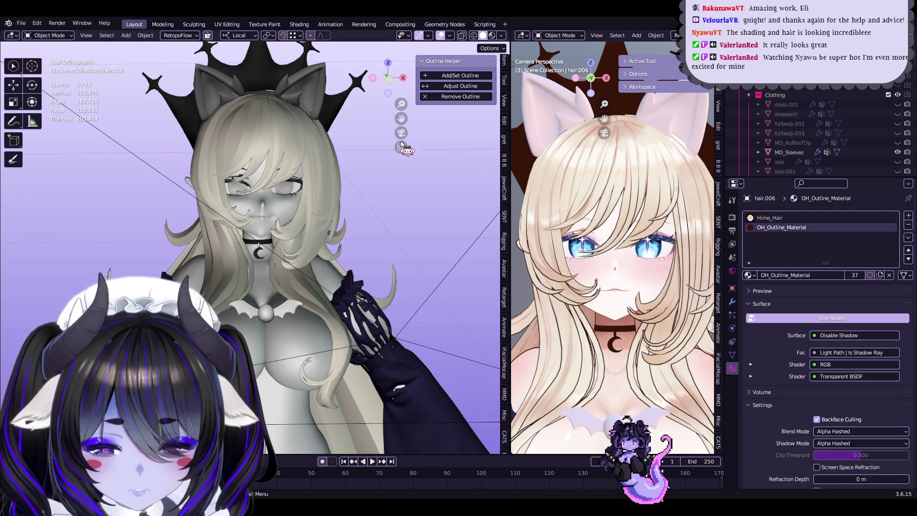
mouse_move(898, 104)
mouse_down()
mouse_move(901, 152)
mouse_move(899, 123)
mouse_up()
scroll(899, 143, down, 5)
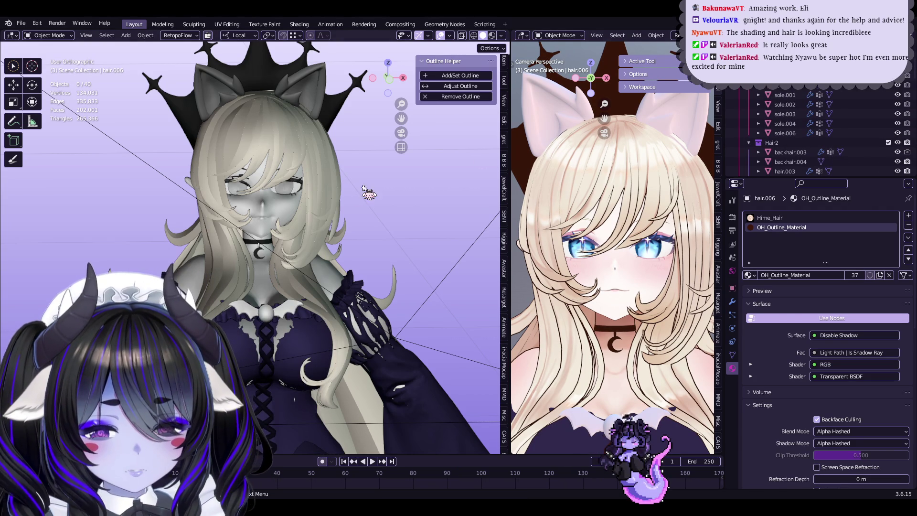
scroll(332, 190, down, 5)
- Switch to Material Preview, run the outline adjustment, and orbit around the textured character
key(z)
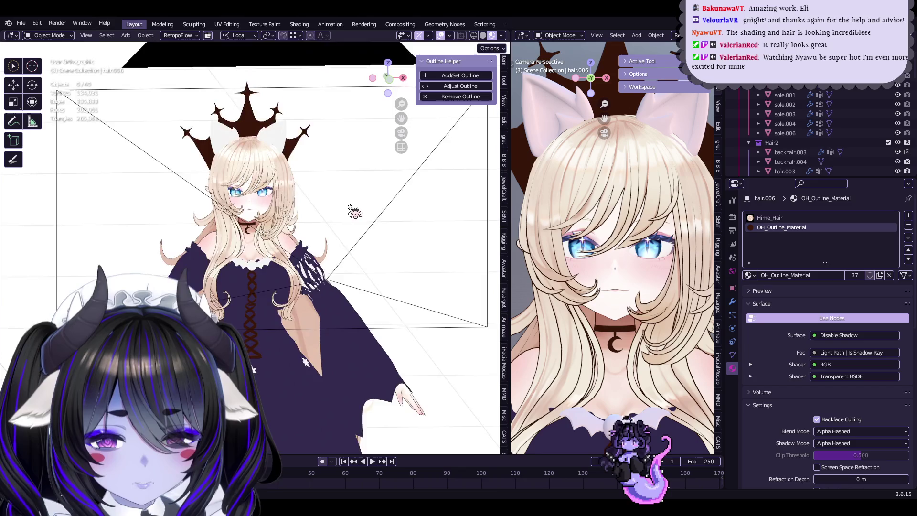
scroll(353, 214, up, 8)
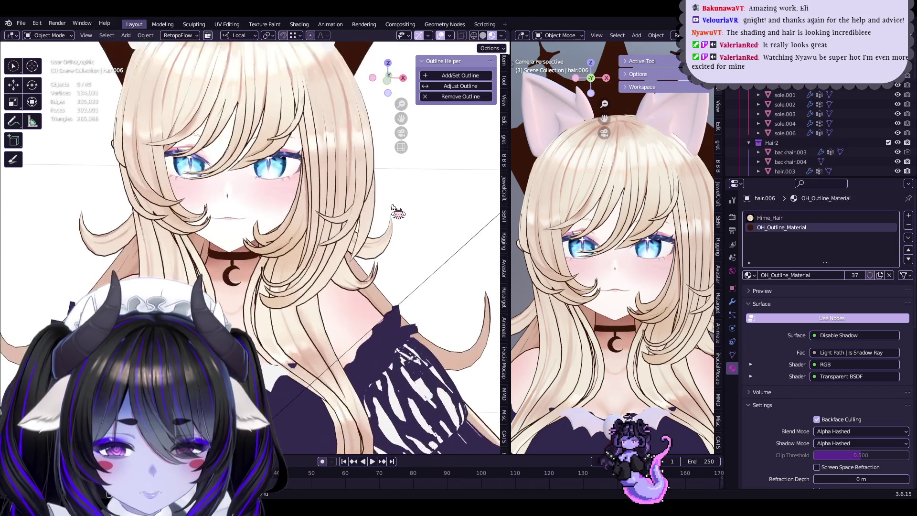
scroll(391, 207, down, 2)
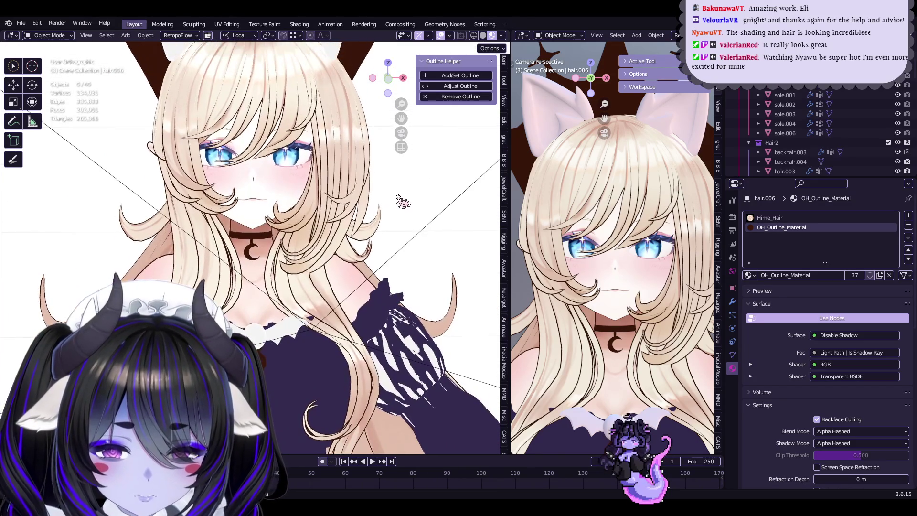
middle_drag(435, 248, 370, 241)
click(474, 86)
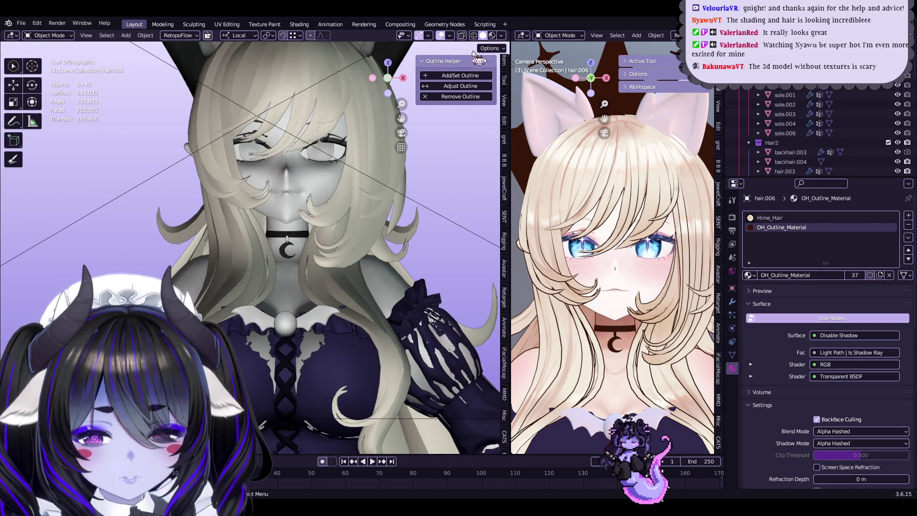
click(492, 36)
mouse_move(402, 250)
middle_down()
mouse_move(262, 220)
mouse_move(415, 225)
mouse_move(374, 256)
mouse_move(386, 235)
middle_up()
scroll(315, 248, up, 3)
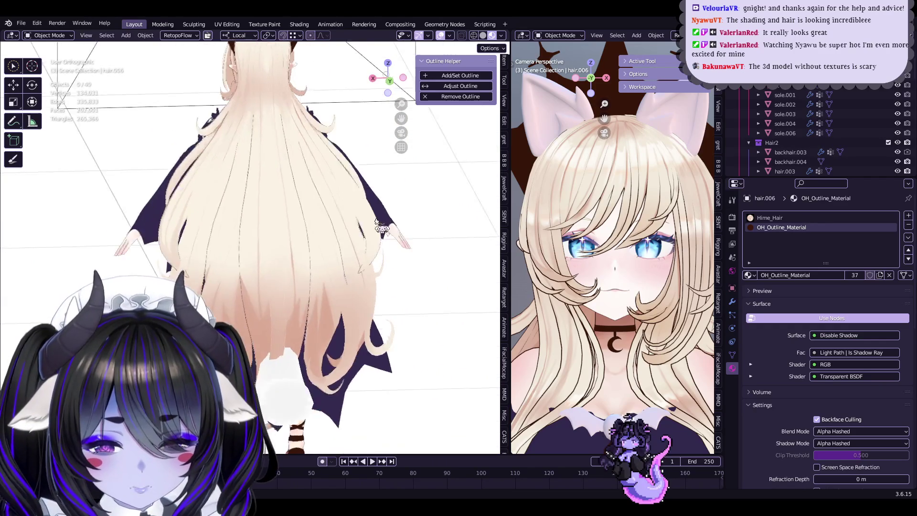
- Select the dark hair piece Sphere.003 and bring up its outline modifier settings
click(256, 262)
scroll(253, 263, up, 3)
mouse_move(253, 263)
middle_down()
mouse_move(349, 261)
mouse_move(443, 276)
mouse_move(456, 265)
mouse_move(482, 268)
middle_up()
click(459, 277)
click(732, 301)
middle_drag(459, 229, 389, 199)
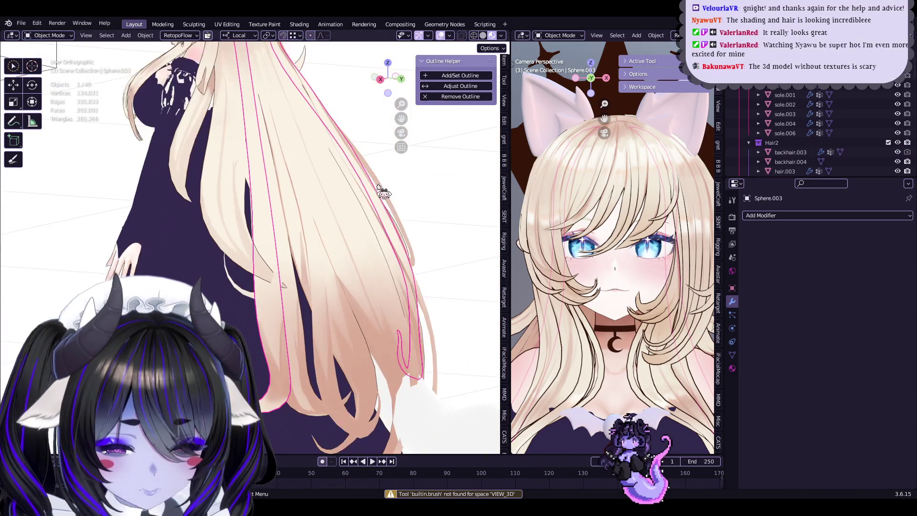
click(460, 75)
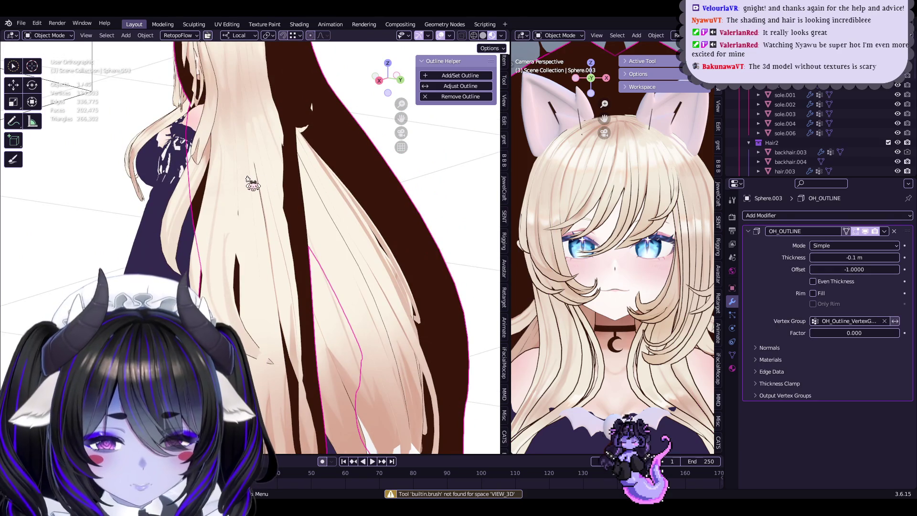
- Copy backhair.003's -0.001 m outline thickness onto Sphere.003's OH_OUTLINE modifier
click(253, 185)
double_click(874, 257)
key(ctrl+c)
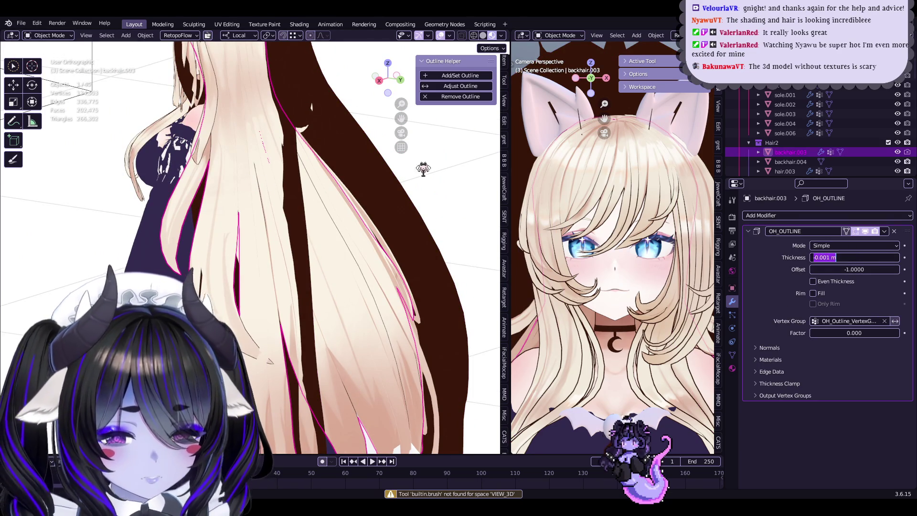
click(301, 184)
key(ctrl+v)
mouse_move(501, 232)
middle_down()
mouse_move(360, 239)
mouse_move(398, 256)
mouse_move(404, 229)
mouse_move(403, 247)
middle_up()
- Deselect everything and save Start6Hime.blend
click(249, 213)
scroll(402, 262, down, 3)
click(398, 256)
scroll(402, 256, up, 4)
key(ctrl+s)
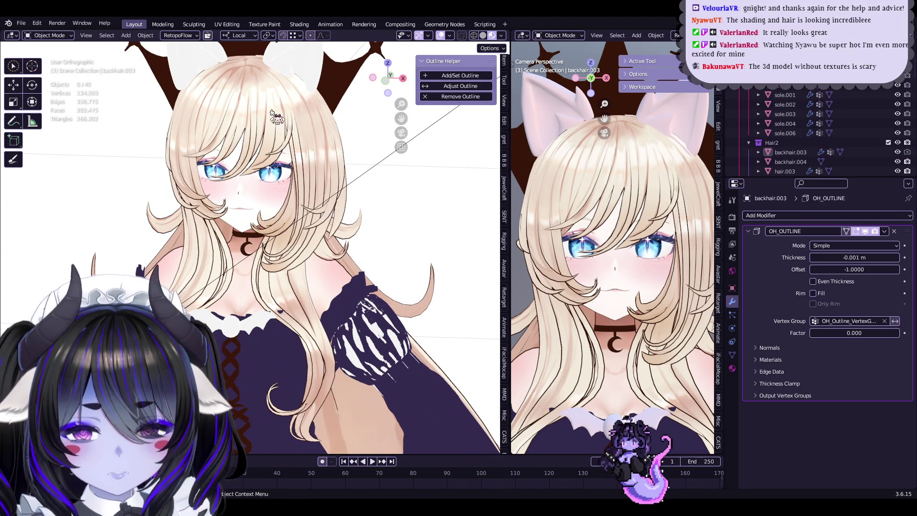
- Enlarge the main 3D view across the screen, save again, and hide overlays for a clean preview
middle_drag(316, 217, 348, 248)
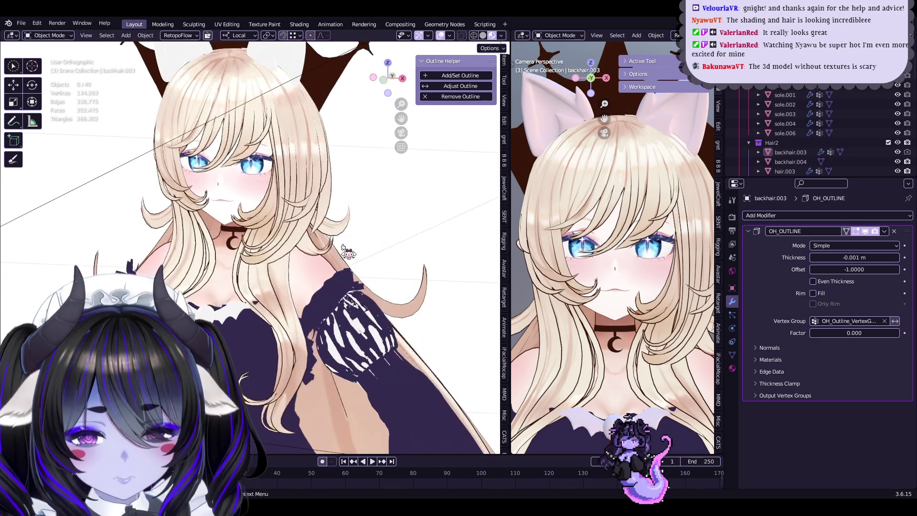
mouse_move(267, 197)
middle_down()
mouse_move(191, 199)
mouse_move(380, 219)
mouse_move(361, 246)
mouse_move(493, 139)
middle_up()
drag(511, 144, 671, 158)
mouse_move(491, 202)
middle_down()
mouse_move(506, 215)
mouse_move(524, 194)
mouse_move(536, 229)
middle_up()
key(ctrl+s)
click(605, 36)
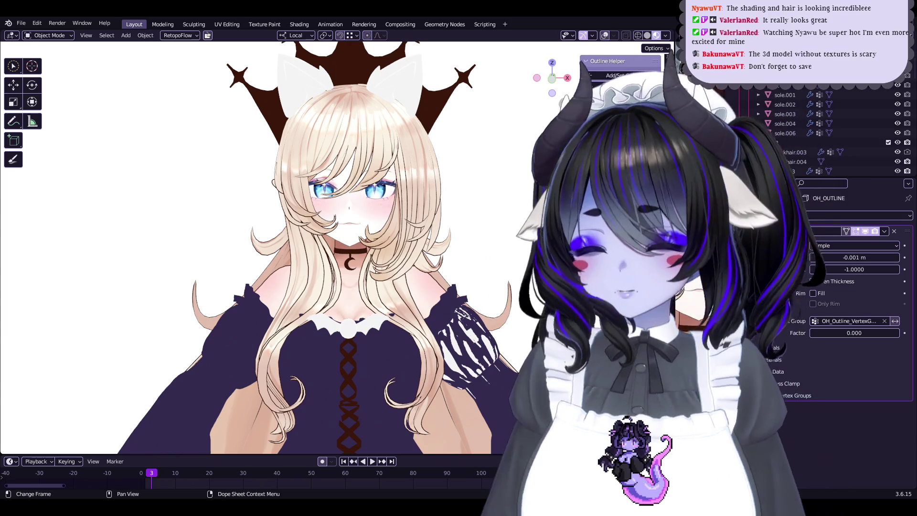
- Save Start6Hime.blend once more with Ctrl+S
key(ctrl+s)
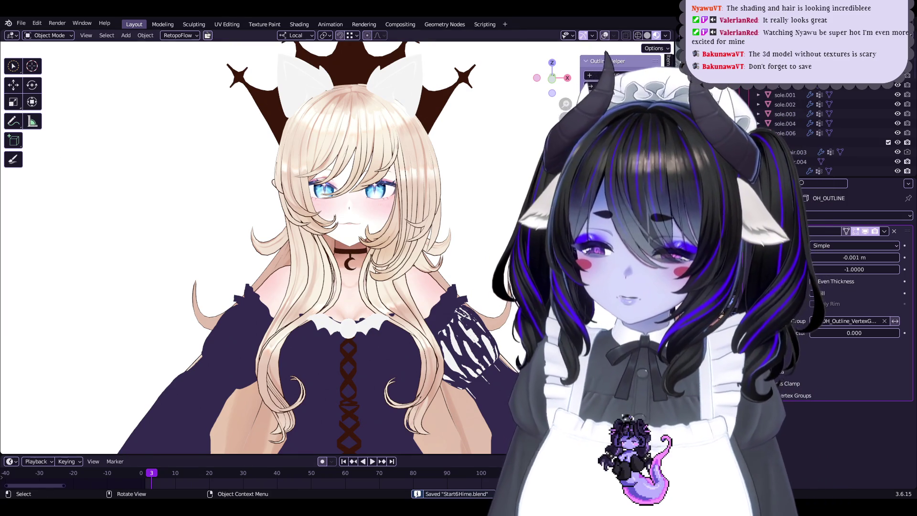